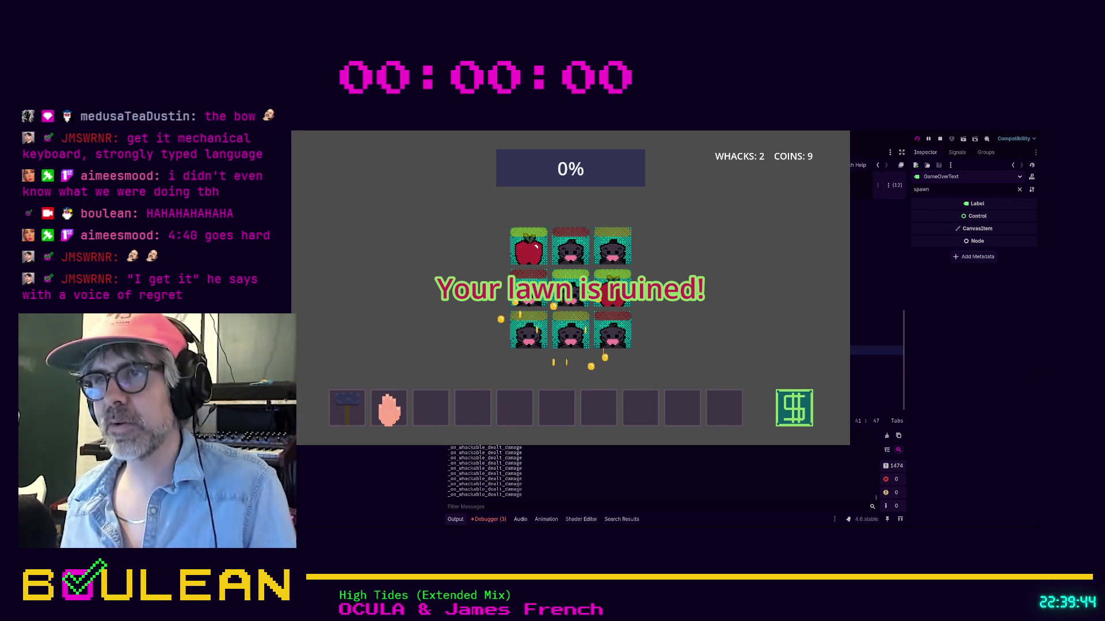
Collect a couple of falling coins in the running game, then stop it with F8.
{"action": "left_click", "coordinate": [591, 366]}
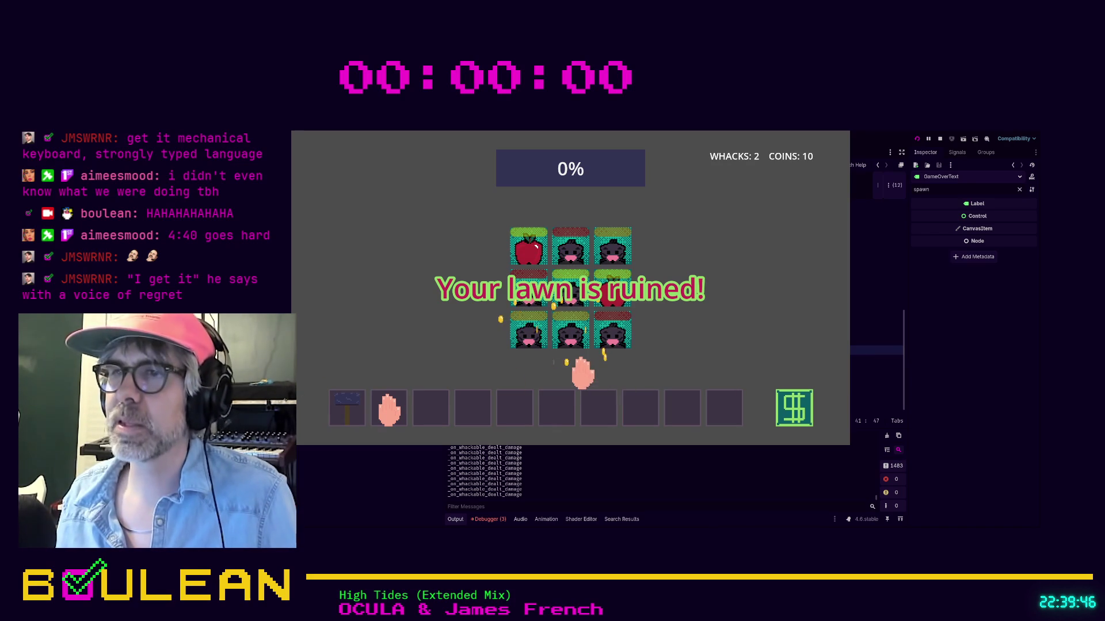
{"action": "left_click", "coordinate": [541, 298]}
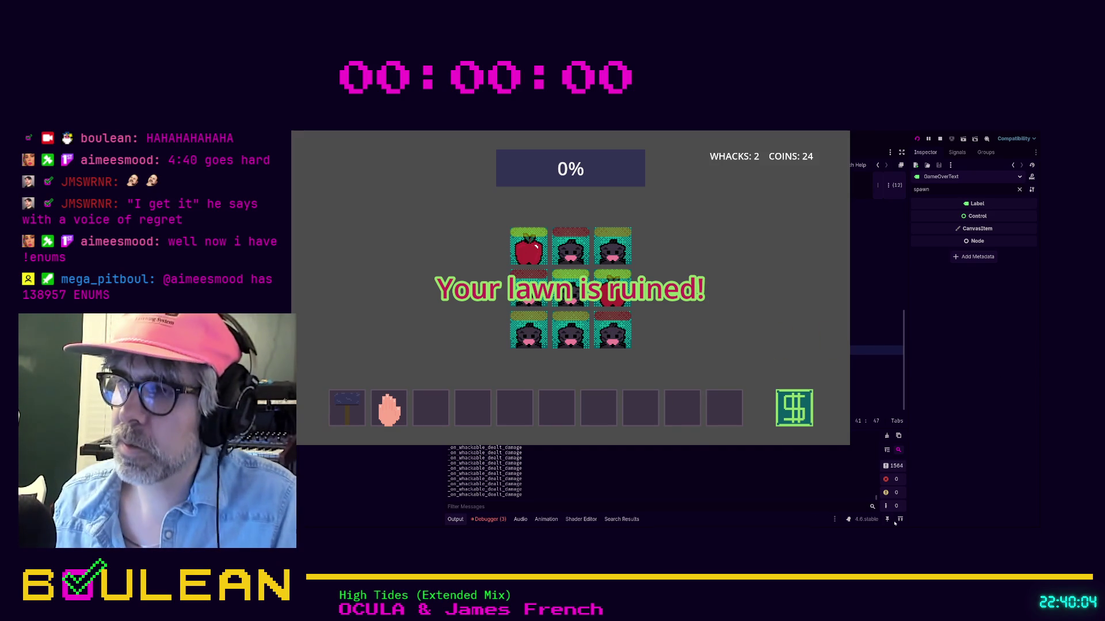
{"action": "key", "text": "F8"}
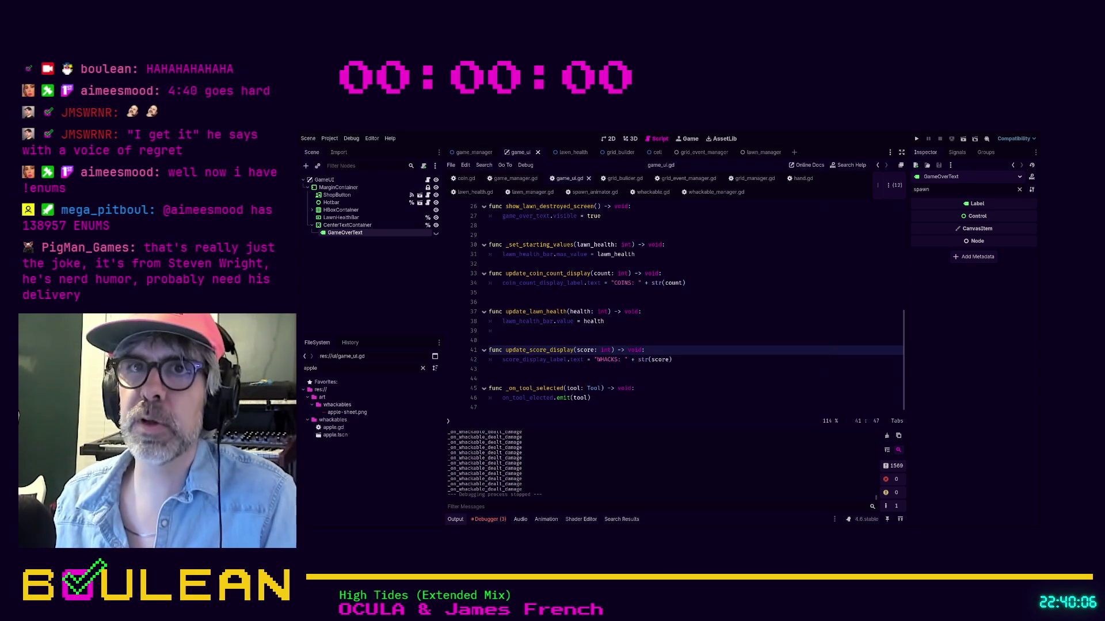
Add a ColorRect child under CenterTextContainer and clear the Inspector's property filter.
{"action": "left_click", "coordinate": [347, 226]}
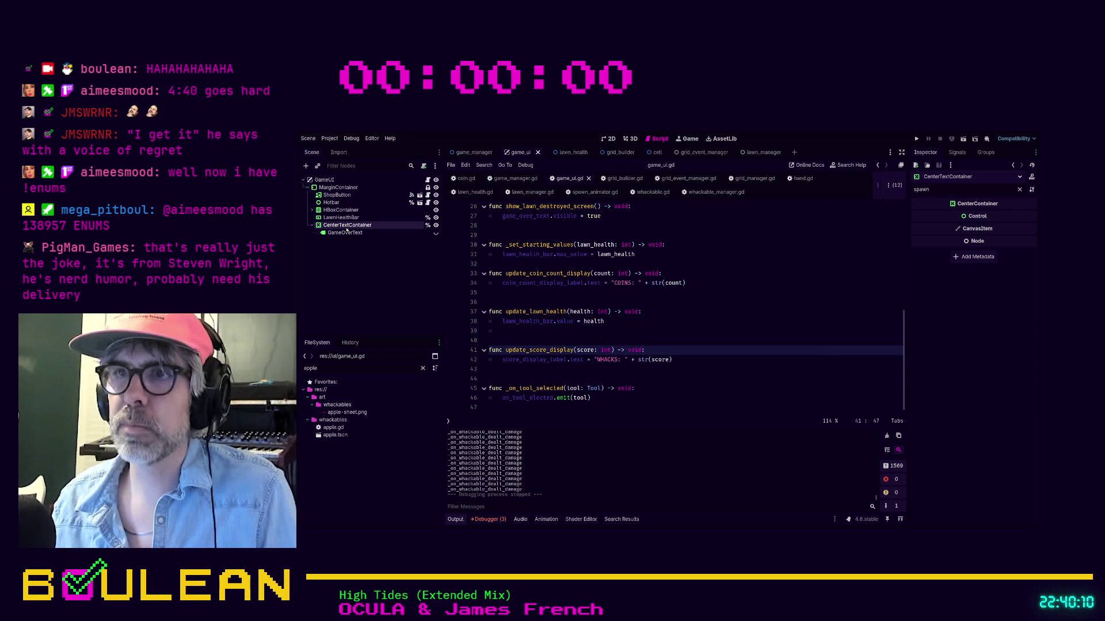
{"action": "key", "text": "ctrl+v"}
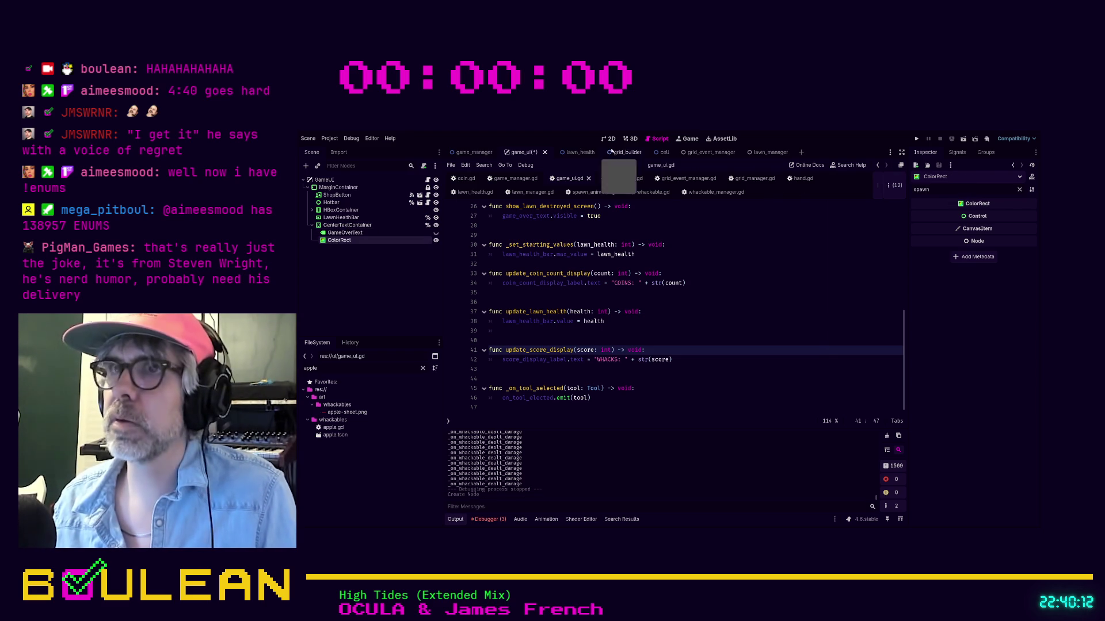
{"action": "left_click", "coordinate": [608, 139]}
{"action": "left_click", "coordinate": [882, 195]}
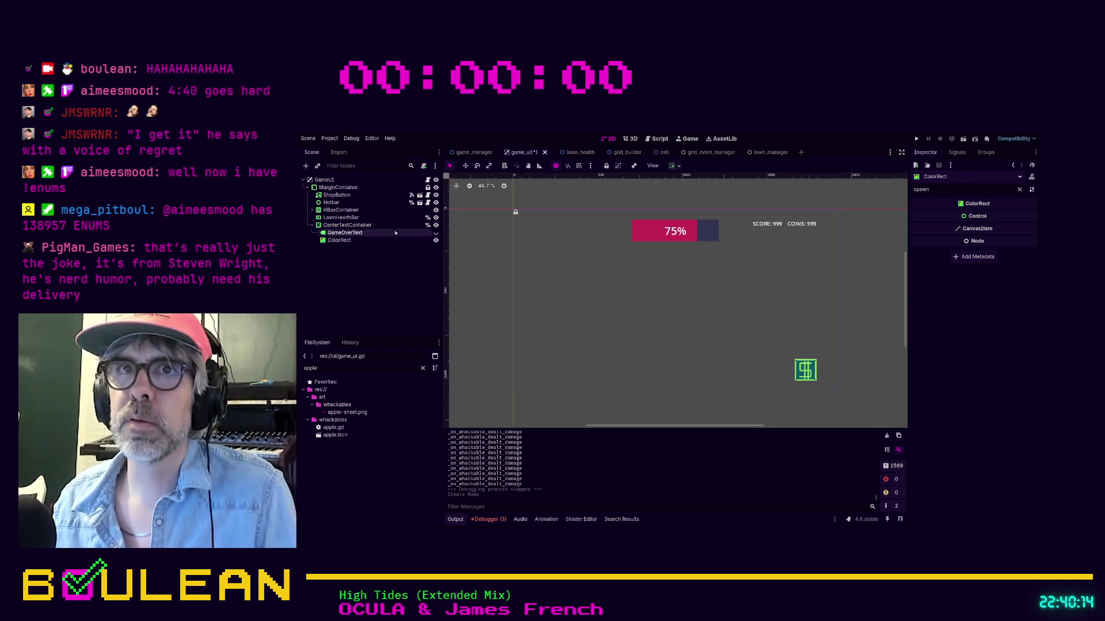
{"action": "double_click", "coordinate": [939, 190]}
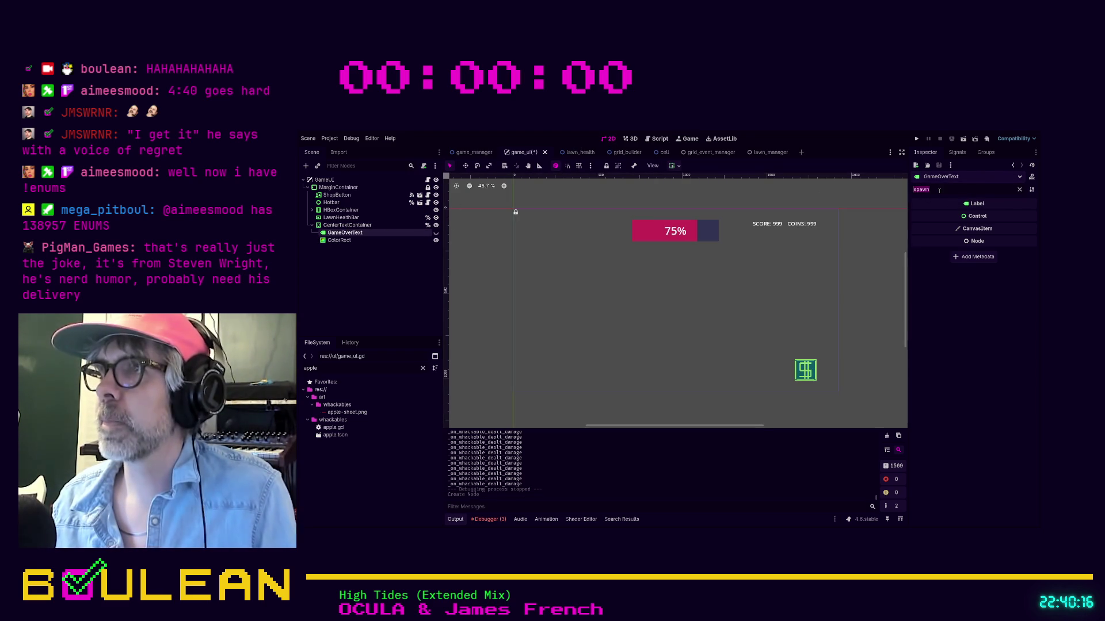
{"action": "key", "text": "BackSpace"}
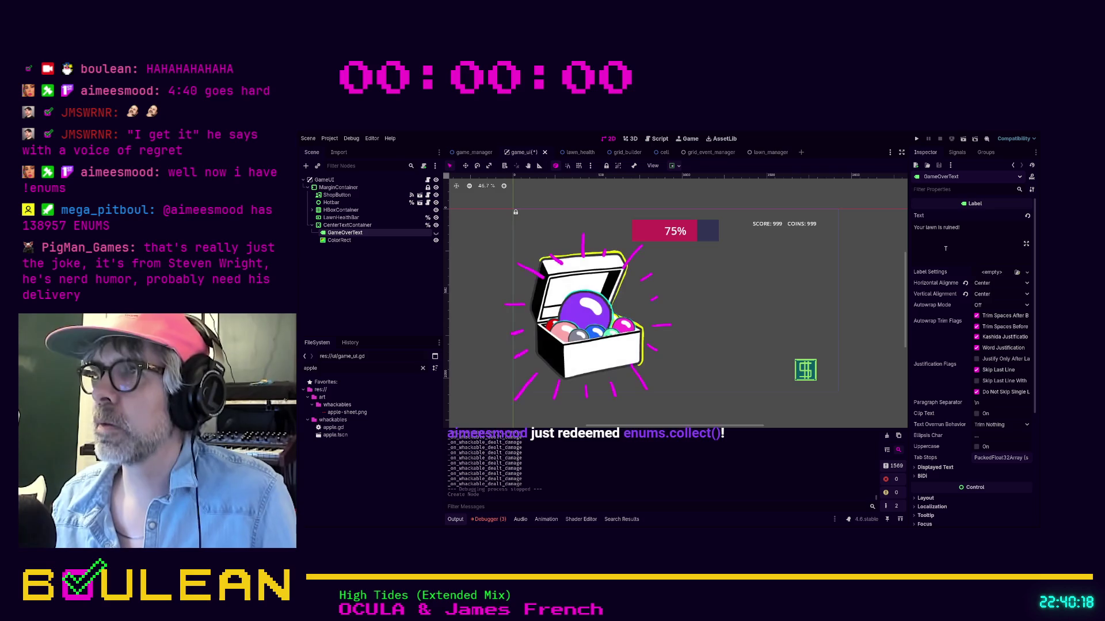
Set the ColorRect's Layout Custom Minimum Size to 1920 × 1080.
{"action": "left_click", "coordinate": [339, 239]}
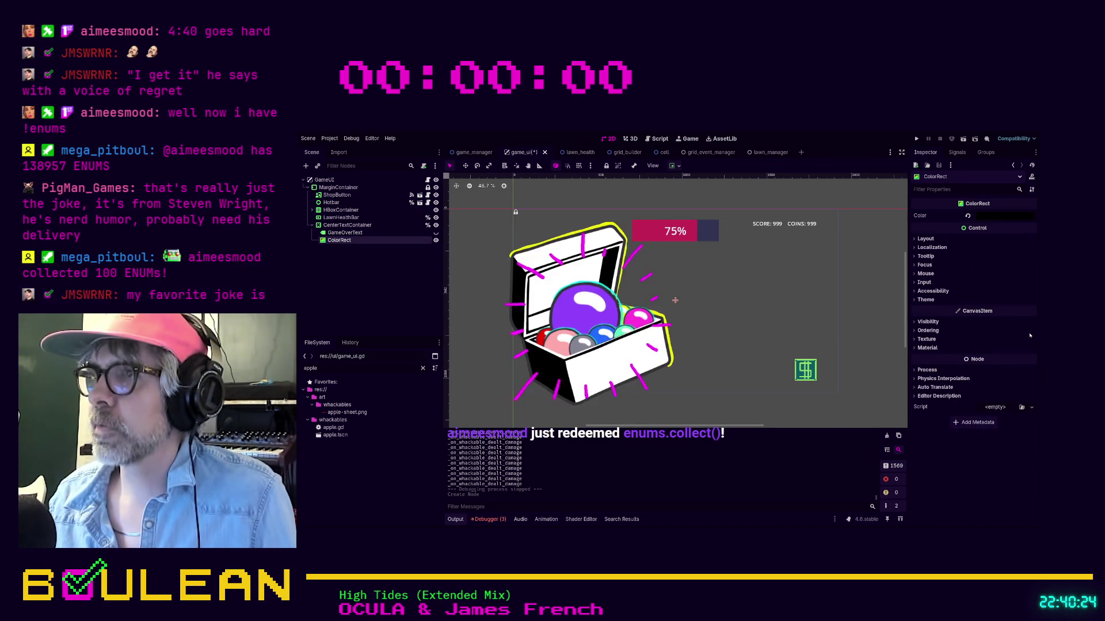
{"action": "left_click", "coordinate": [925, 239]}
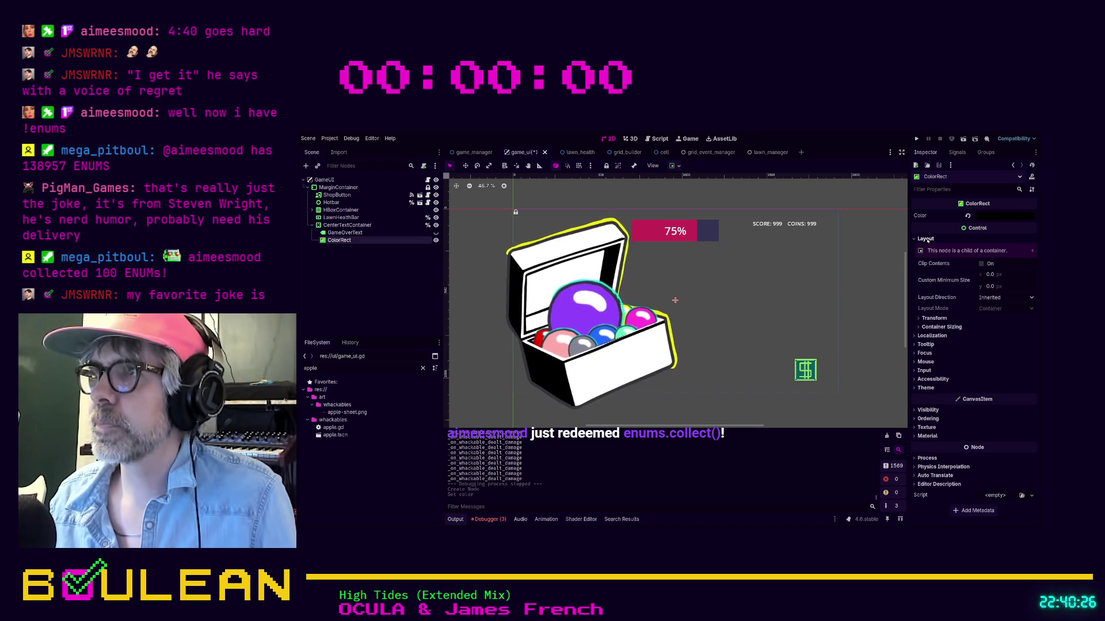
{"action": "left_click", "coordinate": [991, 274]}
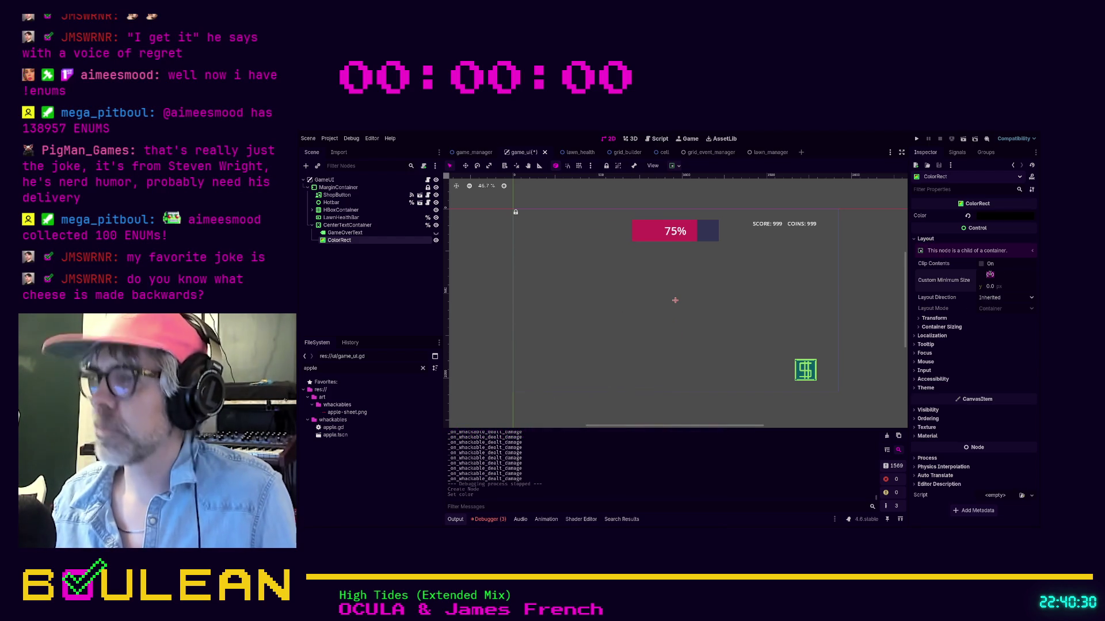
{"action": "type", "text": "1520"}
{"action": "key", "text": "Tab"}
{"action": "type", "text": "1"}
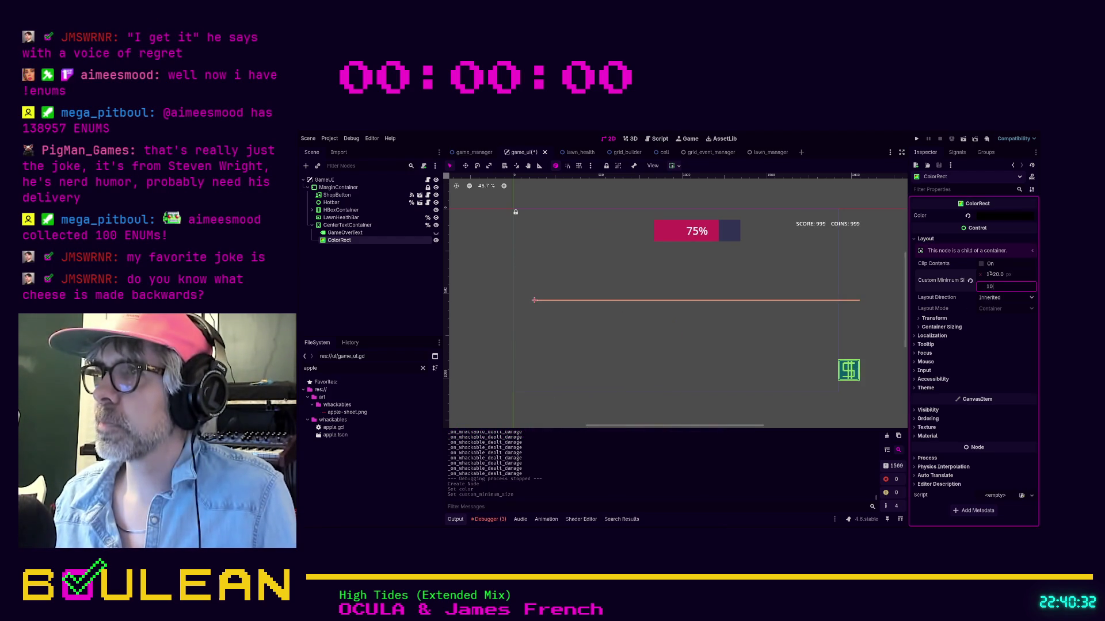
{"action": "type", "text": "80.0"}
{"action": "key", "text": "Return"}
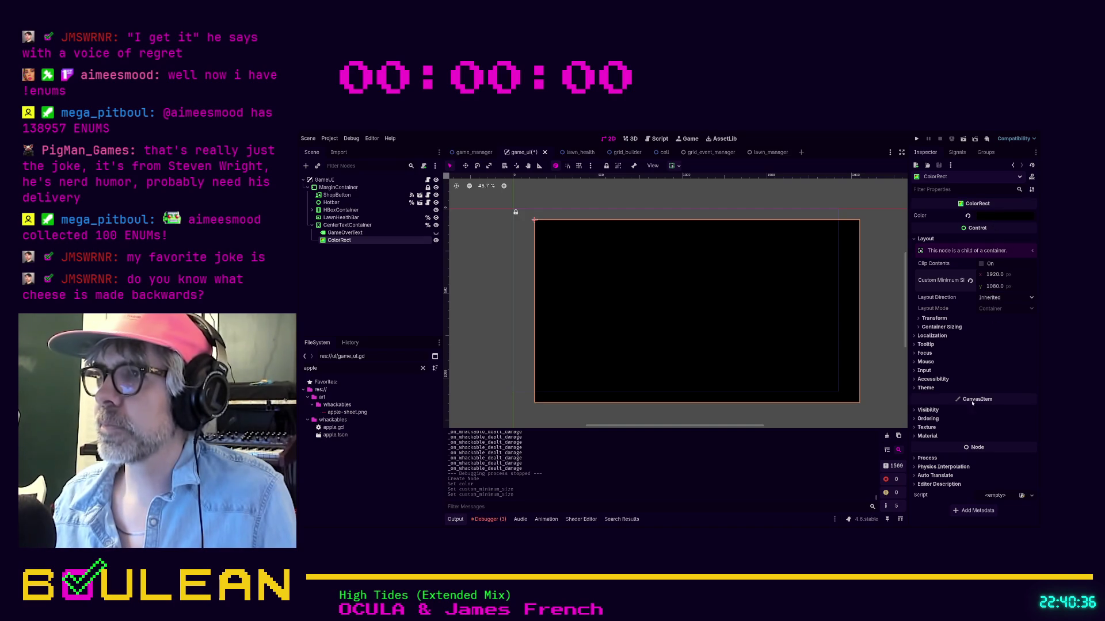
Make the ColorRect transparent, move GameOverText after it, and show the game-over text.
{"action": "left_click", "coordinate": [967, 216]}
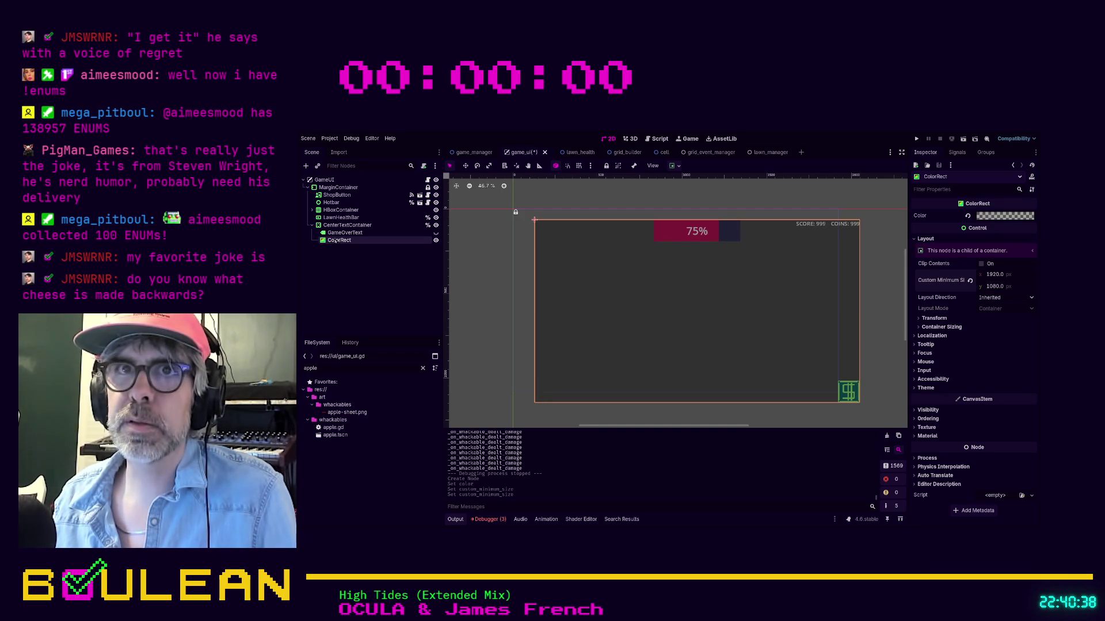
{"action": "left_click_drag", "start_coordinate": [341, 233], "coordinate": [338, 241]}
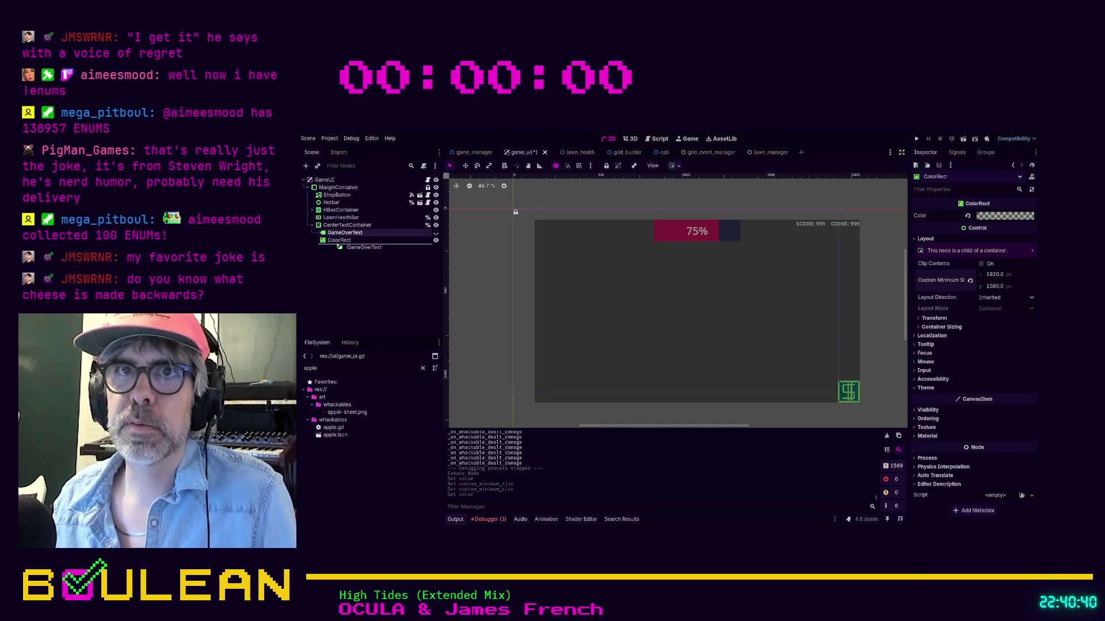
{"action": "left_click", "coordinate": [337, 240]}
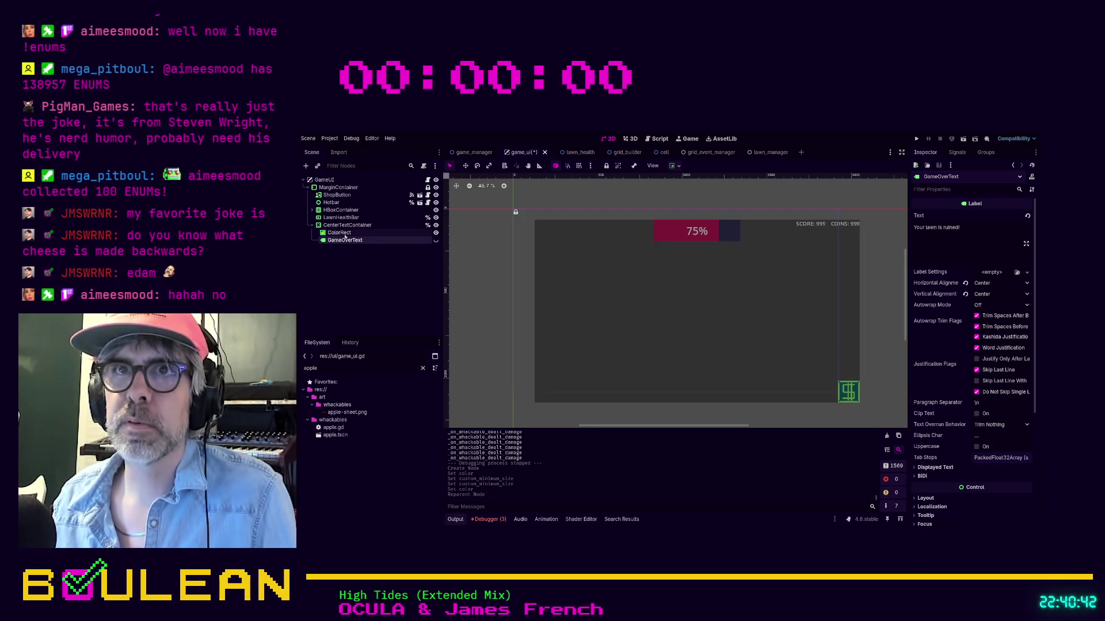
{"action": "left_click", "coordinate": [435, 241]}
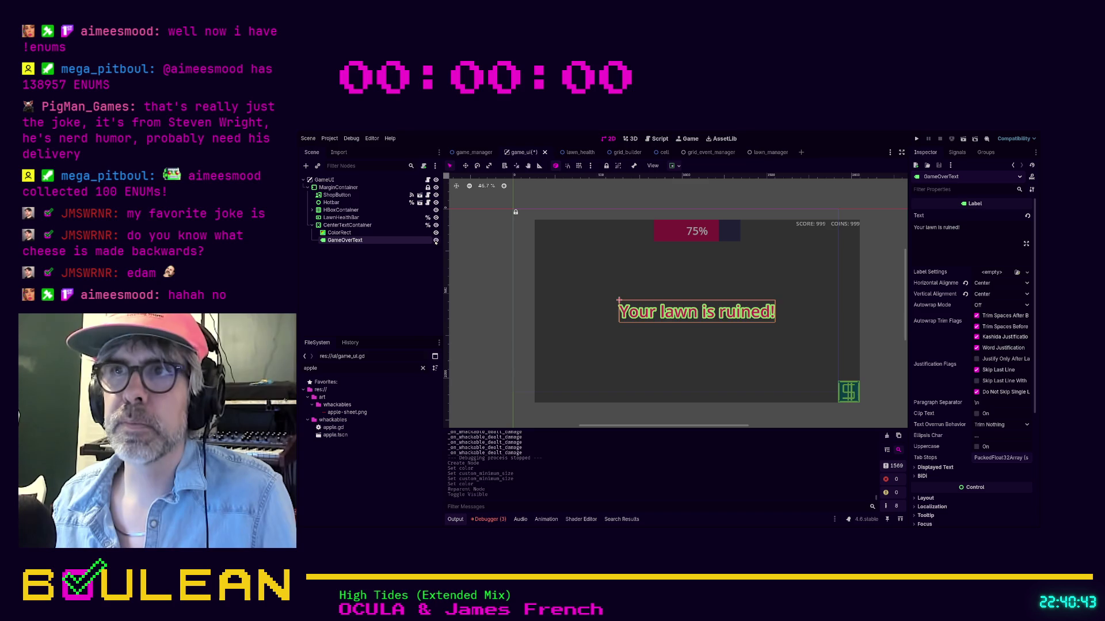
Give the ColorRect a dark translucent colour, then hide both the overlay and GameOverText.
{"action": "left_click", "coordinate": [382, 234]}
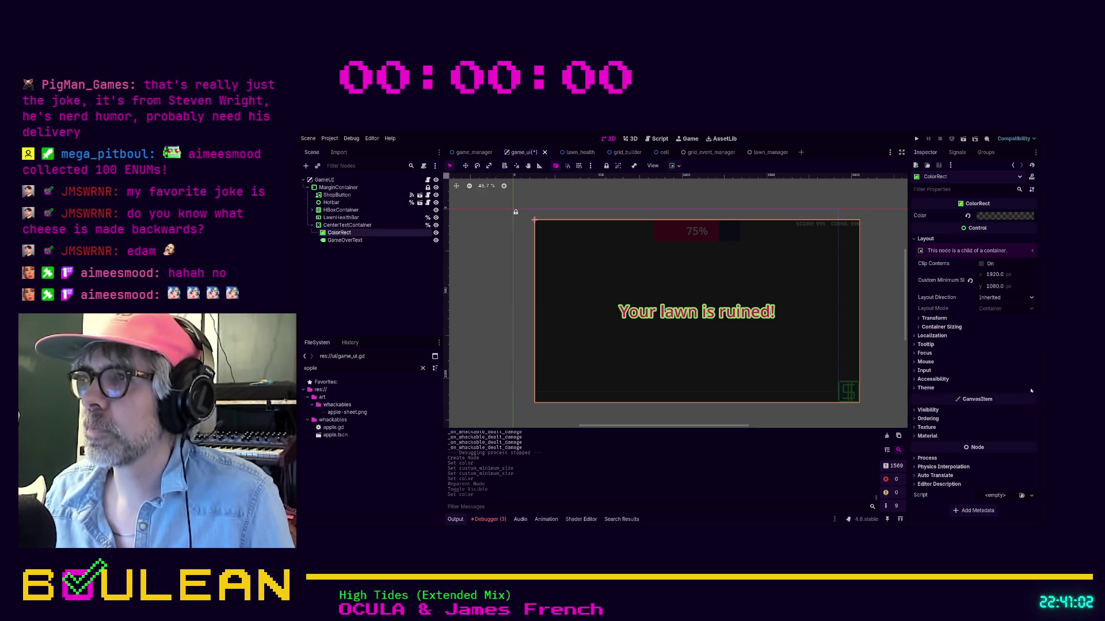
{"action": "left_click", "coordinate": [994, 402]}
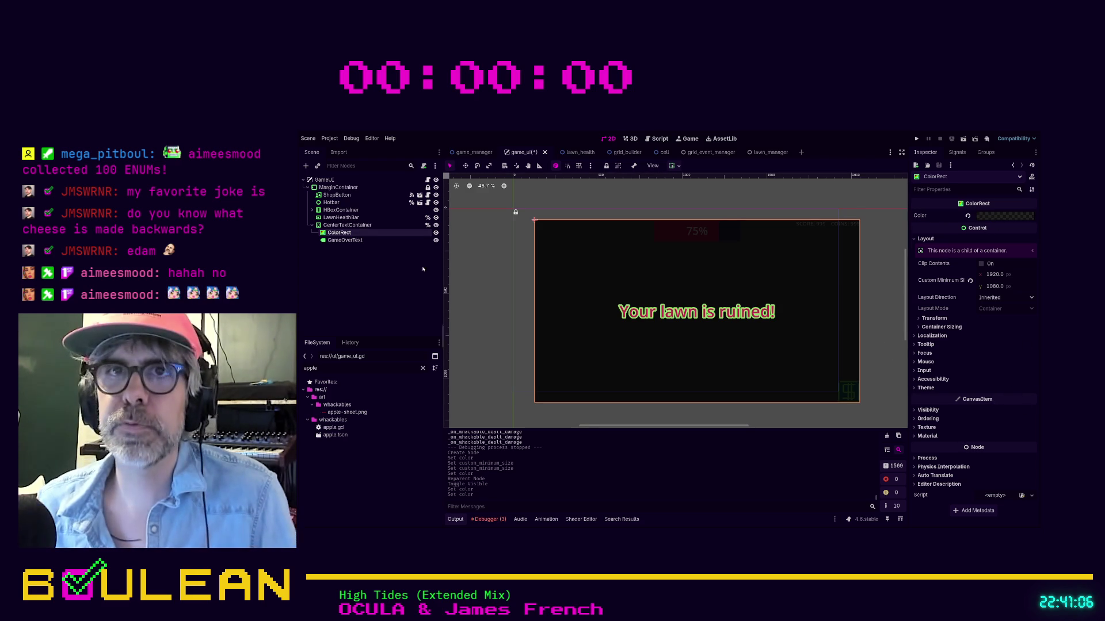
{"action": "left_click", "coordinate": [355, 271]}
{"action": "left_click", "coordinate": [435, 233]}
{"action": "left_click", "coordinate": [436, 240]}
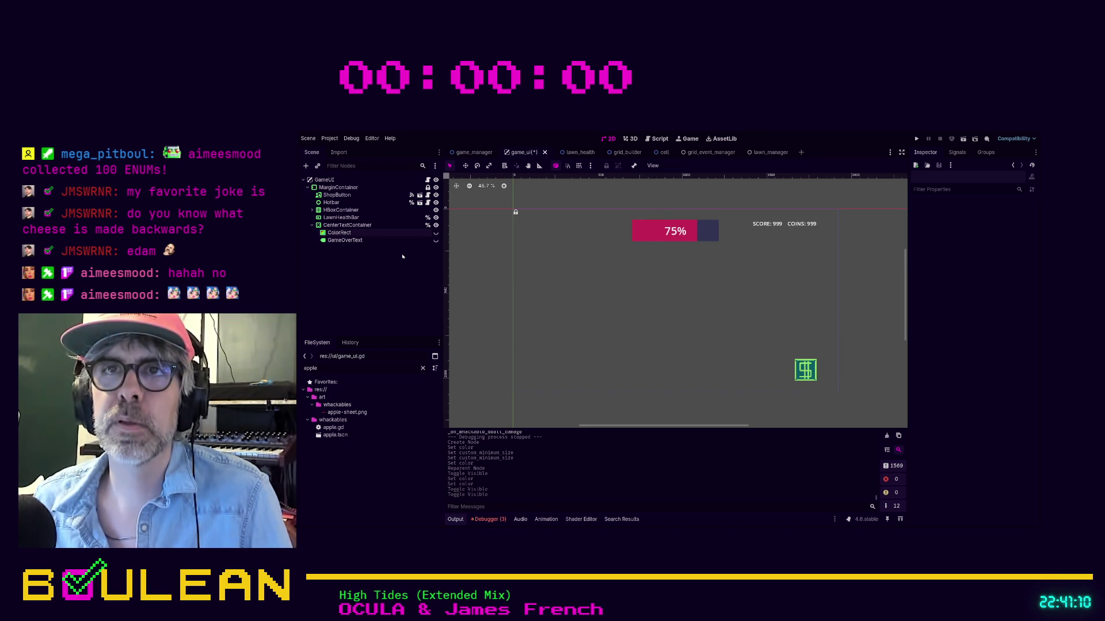
Select GameOverText and look through the game_ui.gd script.
{"action": "left_click", "coordinate": [435, 233]}
{"action": "left_click", "coordinate": [435, 233]}
{"action": "left_click", "coordinate": [398, 240]}
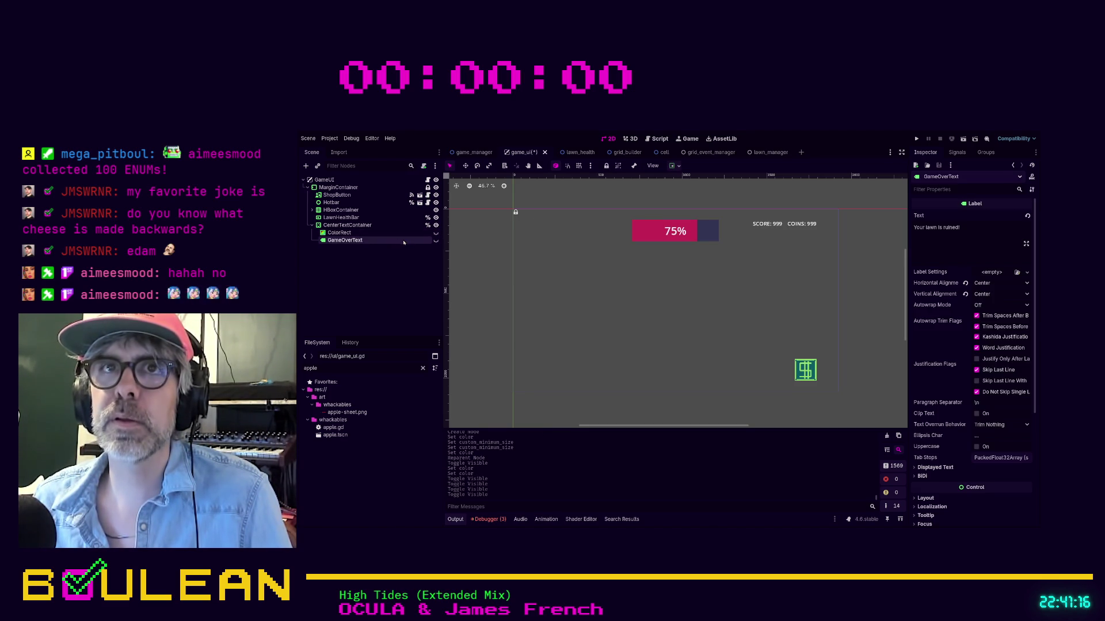
{"action": "left_click", "coordinate": [656, 139]}
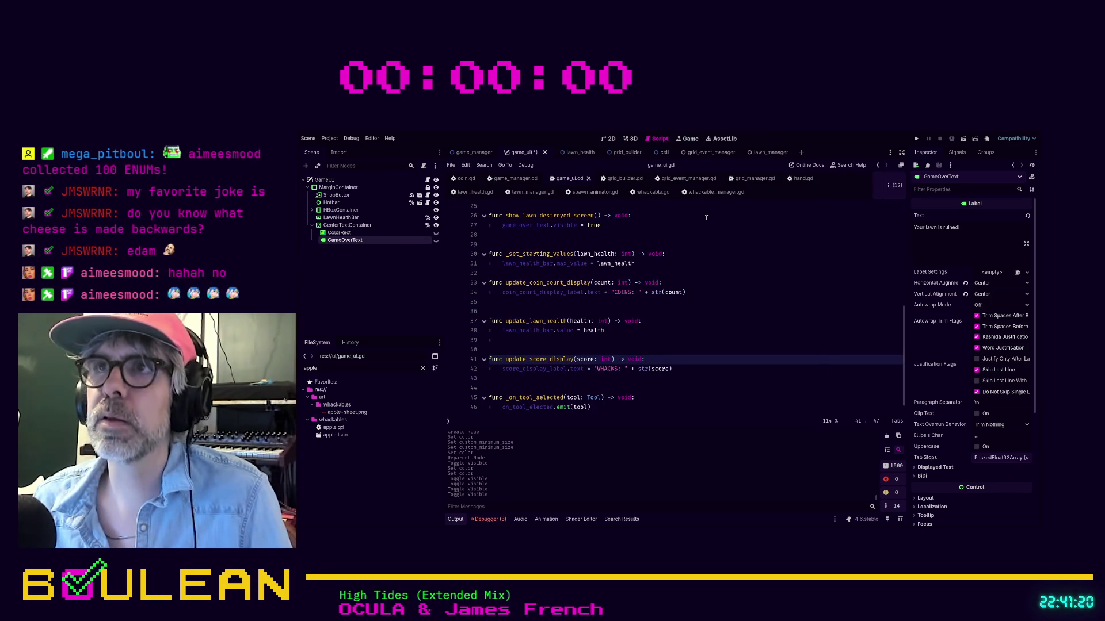
{"action": "scroll", "coordinate": [726, 314], "scroll_direction": "down", "scroll_amount": 1}
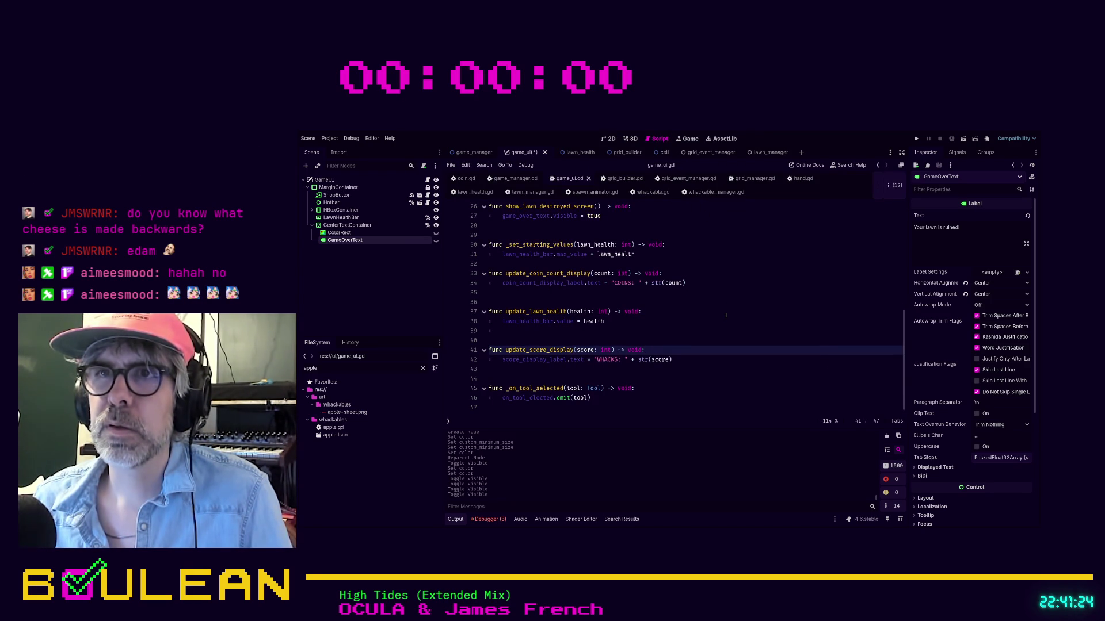
{"action": "scroll", "coordinate": [640, 282], "scroll_direction": "up", "scroll_amount": 2}
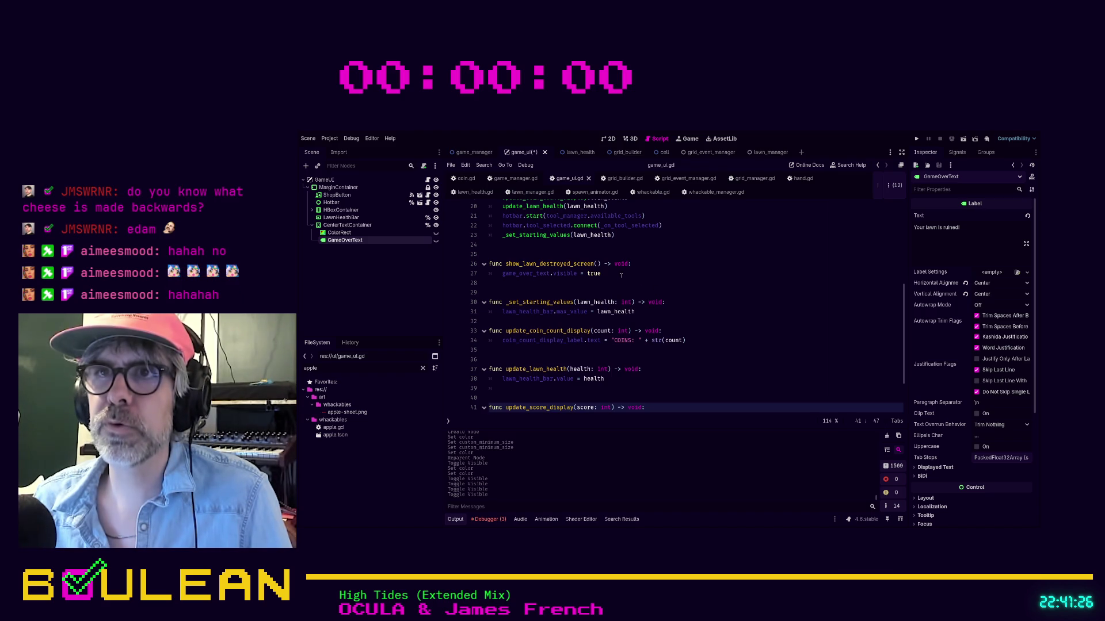
{"action": "scroll", "coordinate": [622, 277], "scroll_direction": "up", "scroll_amount": 1}
{"action": "scroll", "coordinate": [622, 277], "scroll_direction": "up", "scroll_amount": 4}
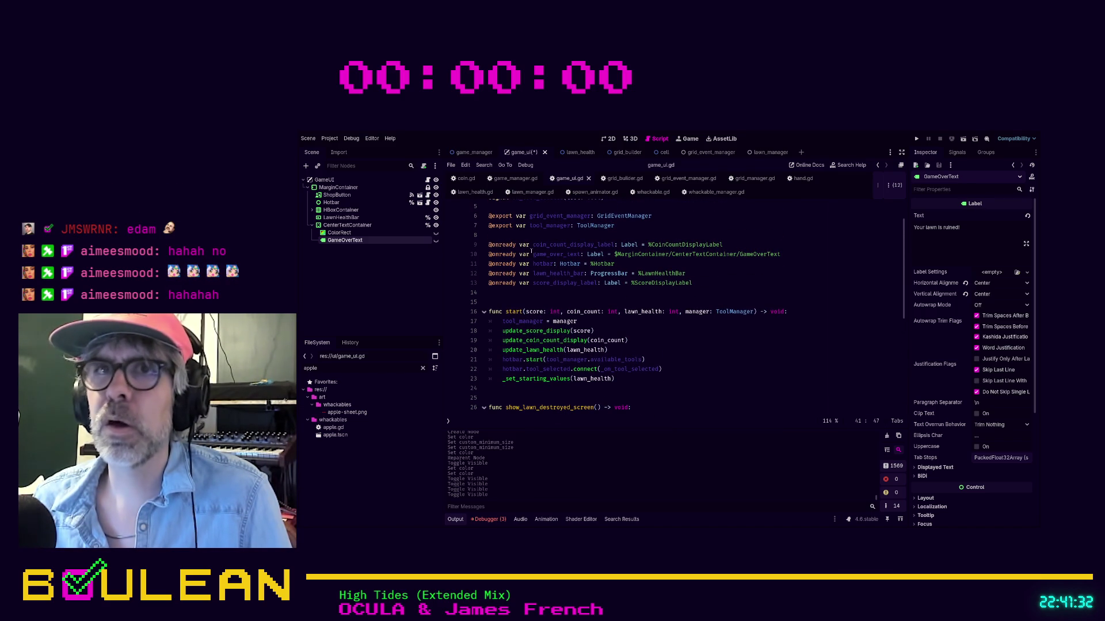
Give the ColorRect a unique scene name and rename it TransparentColorRect.
{"action": "left_click", "coordinate": [356, 233]}
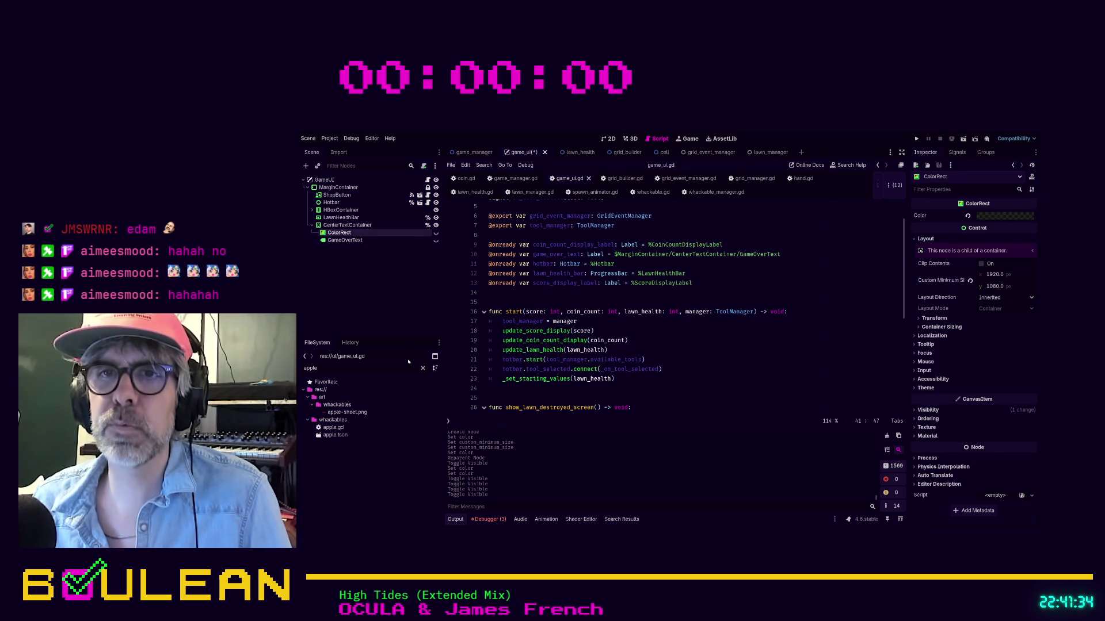
{"action": "key", "text": "Down"}
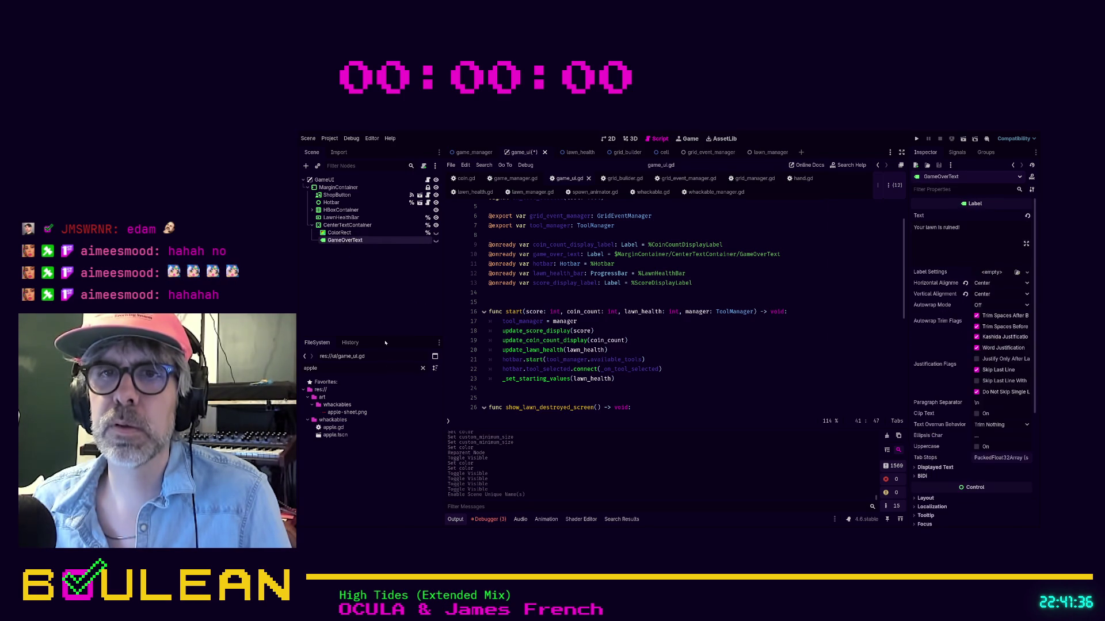
{"action": "left_click", "coordinate": [343, 233]}
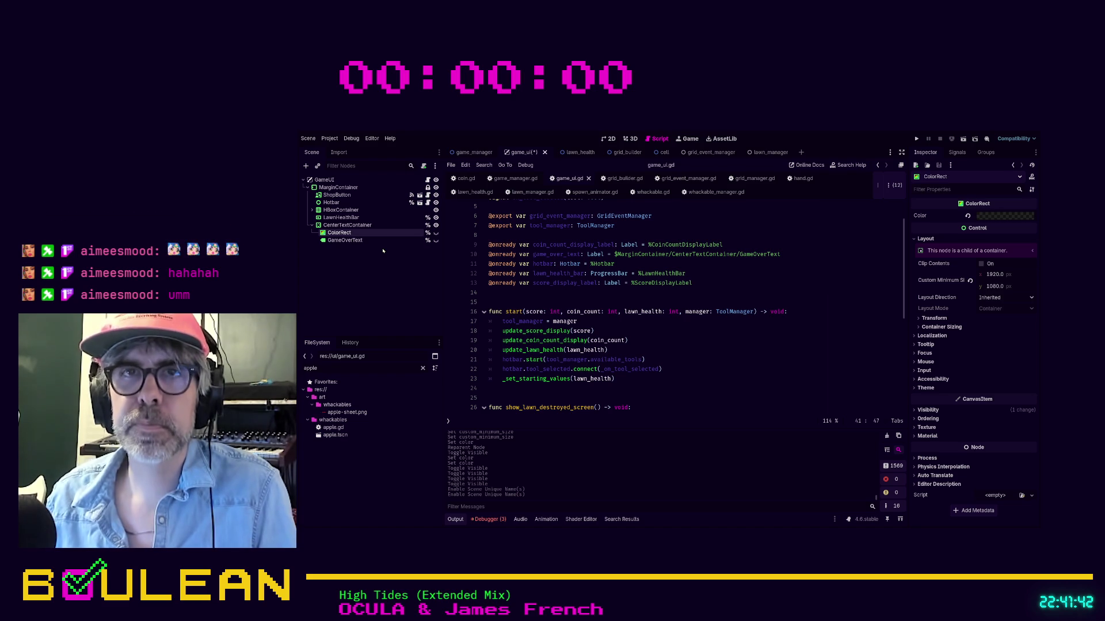
{"action": "type", "text": "Transparent"}
{"action": "key", "text": "Return"}
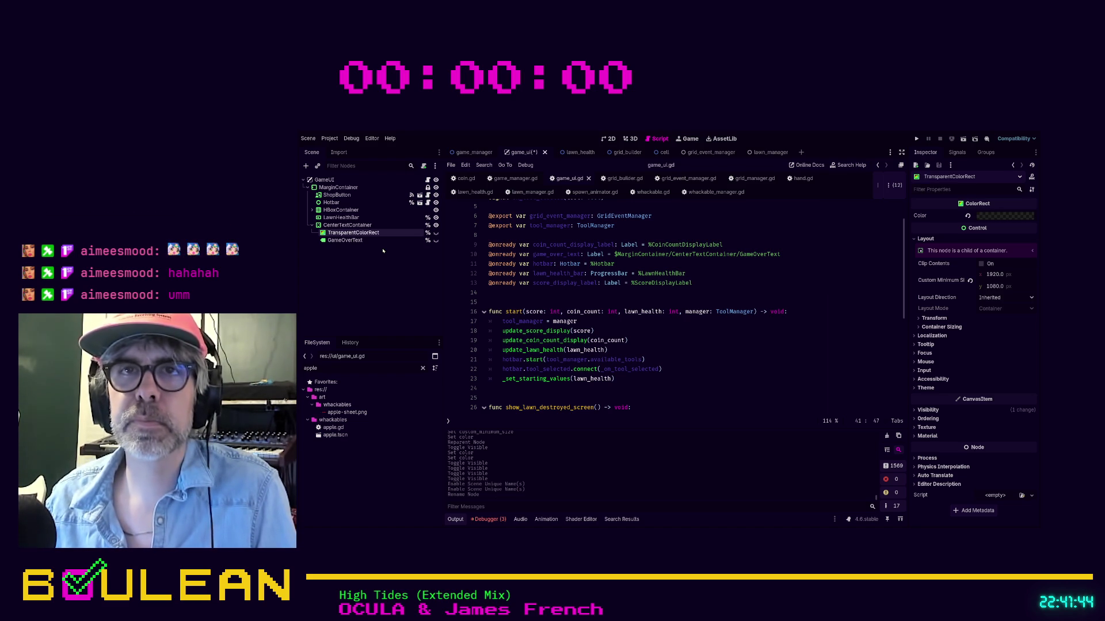
{"action": "left_click", "coordinate": [338, 240], "text": "shift"}
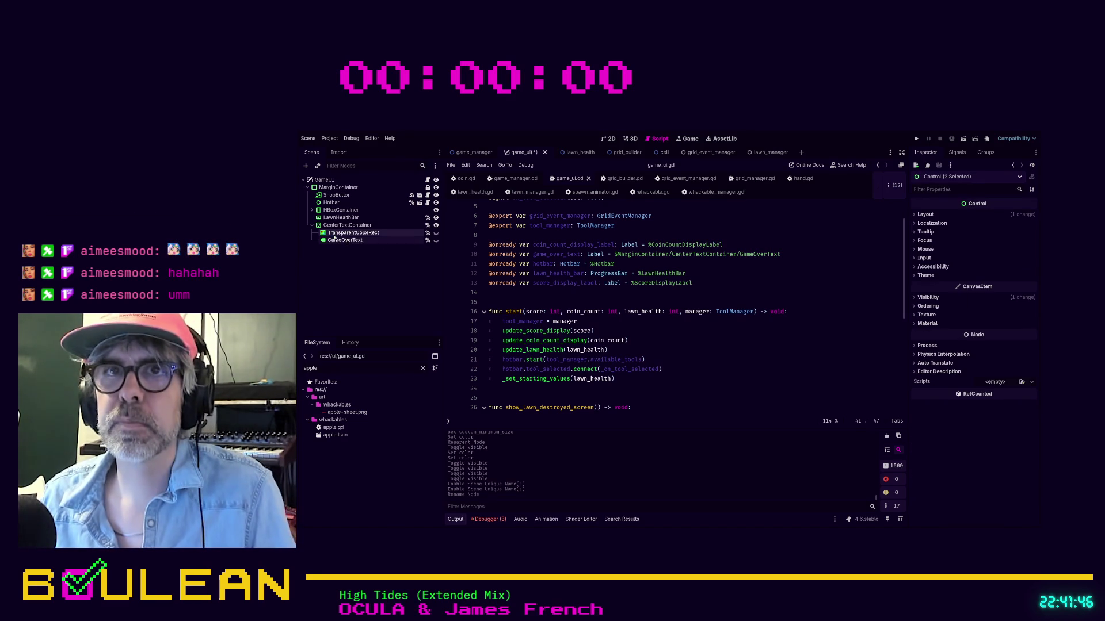
{"action": "mouse_move", "coordinate": [329, 234]}
{"action": "left_mouse_down"}
{"action": "mouse_move", "coordinate": [518, 291]}
{"action": "mouse_move", "coordinate": [576, 293]}
{"action": "left_mouse_up"}
{"action": "left_click", "coordinate": [640, 312]}
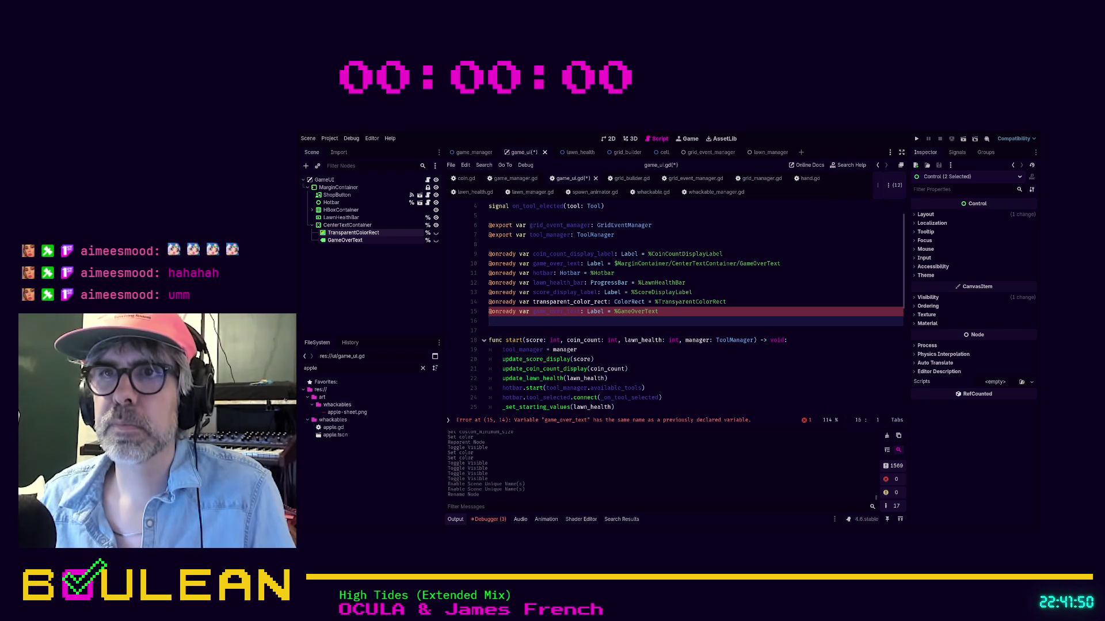
{"action": "left_click", "coordinate": [785, 263]}
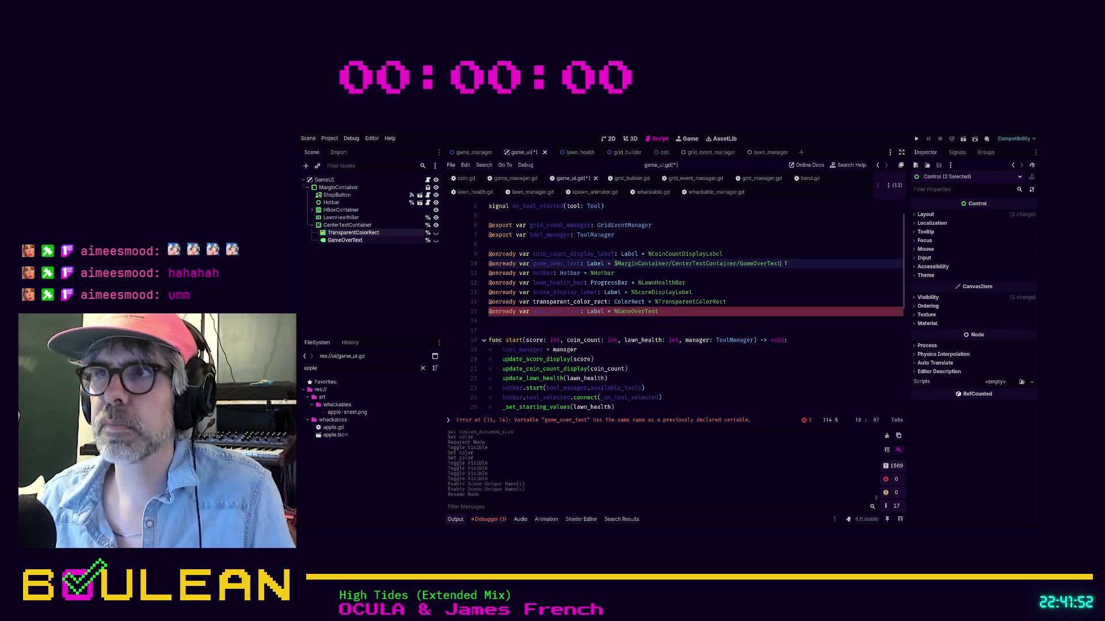
{"action": "key", "text": "shift+Home"}
{"action": "key", "text": "BackSpace"}
{"action": "key", "text": "BackSpace"}
{"action": "key", "text": "Down"}
{"action": "key", "text": "Down"}
{"action": "key", "text": "Down"}
{"action": "key", "text": "alt+Up"}
{"action": "key", "text": "alt+Up"}
{"action": "key", "text": "alt+Up"}
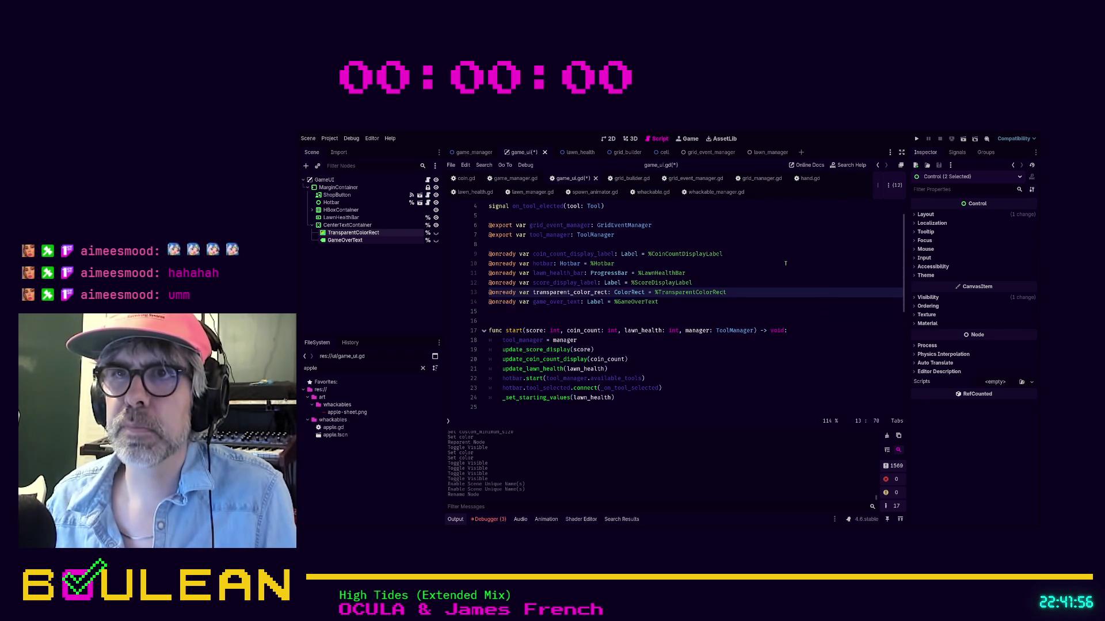
{"action": "key", "text": "alt+Up"}
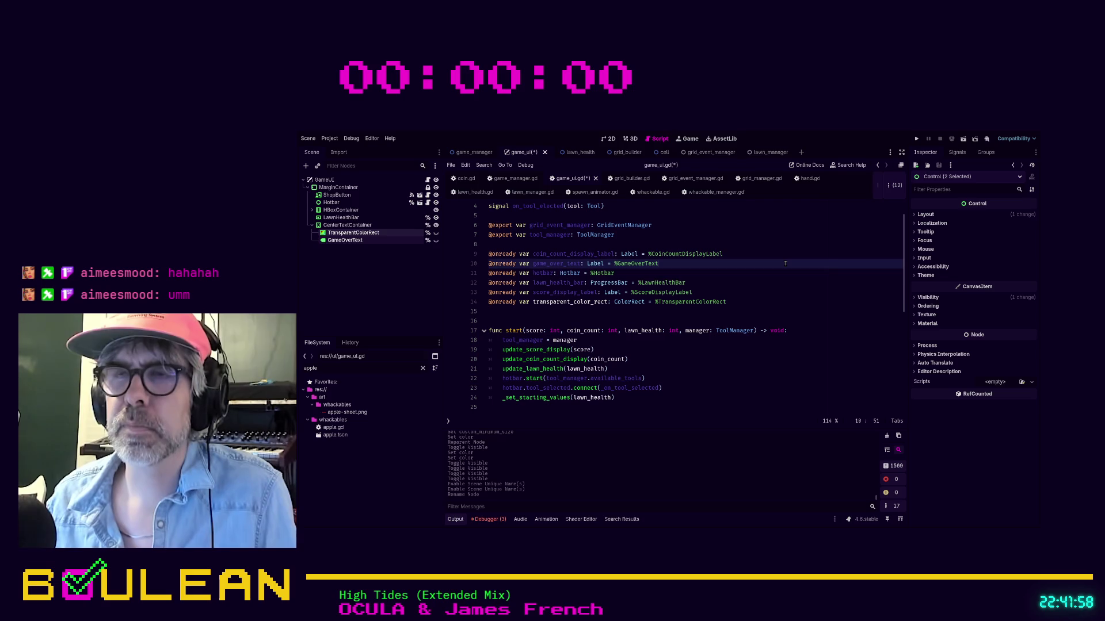
Add 'transparent_color_rect.visible = true' in show_lawn_destroyed_screen and run the game with F5.
{"action": "scroll", "coordinate": [768, 298], "scroll_direction": "down", "scroll_amount": 8}
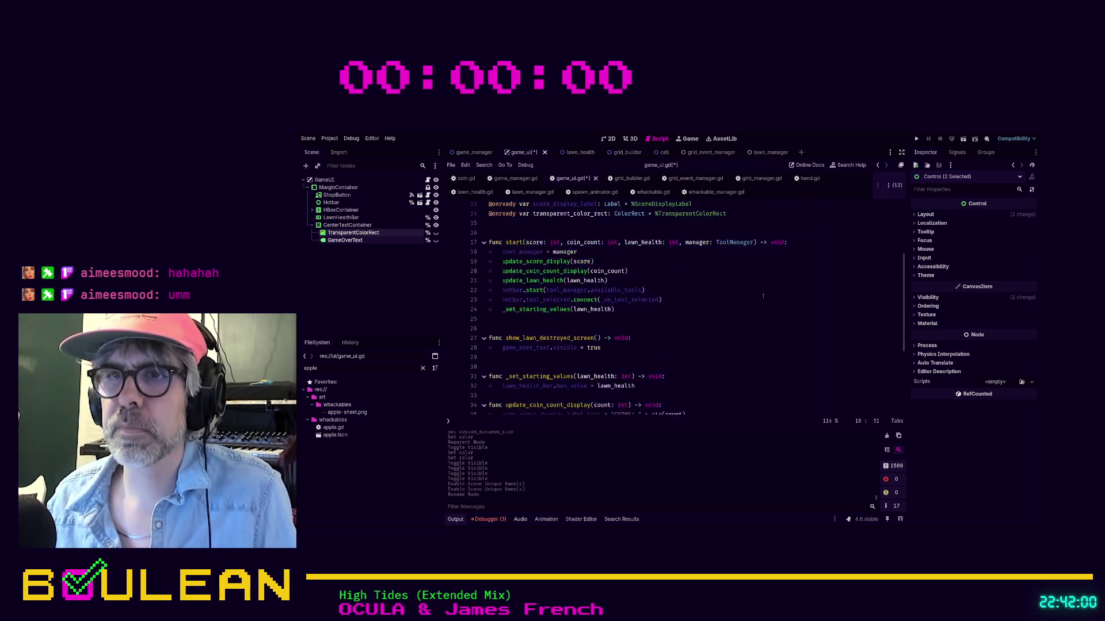
{"action": "scroll", "coordinate": [728, 301], "scroll_direction": "up", "scroll_amount": 3}
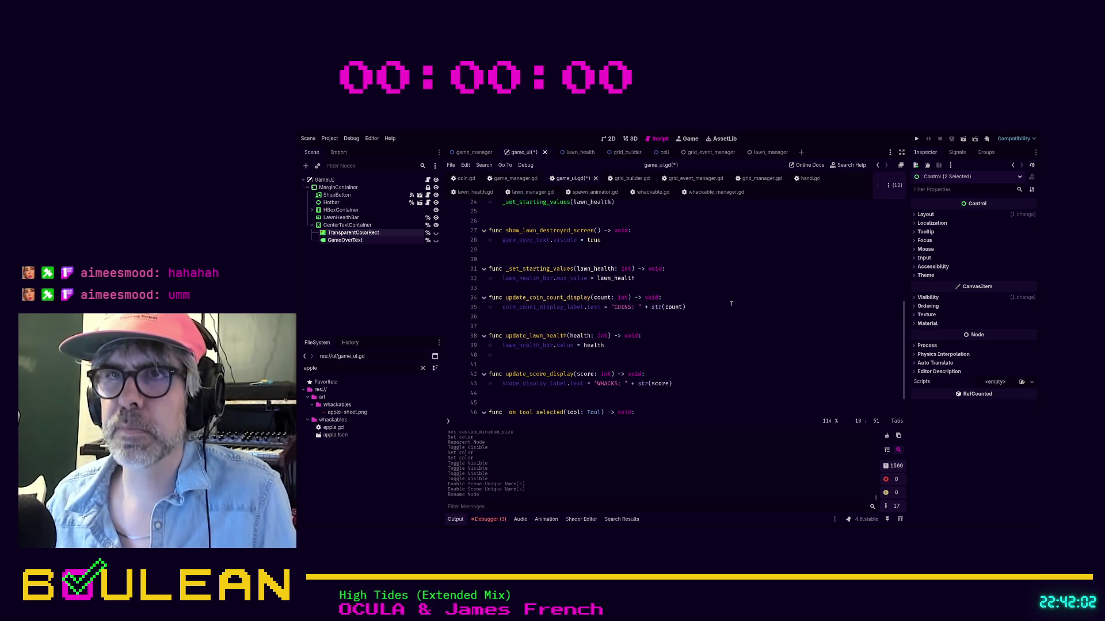
{"action": "left_click", "coordinate": [635, 303]}
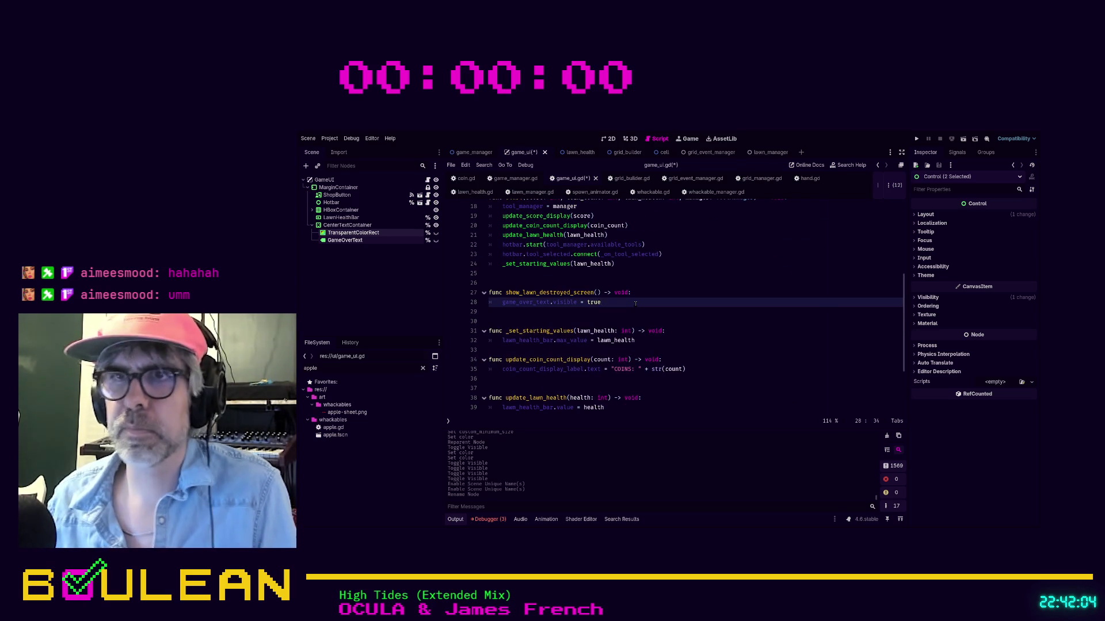
{"action": "key", "text": "Return"}
{"action": "type", "text": "transp"}
{"action": "key", "text": "Return"}
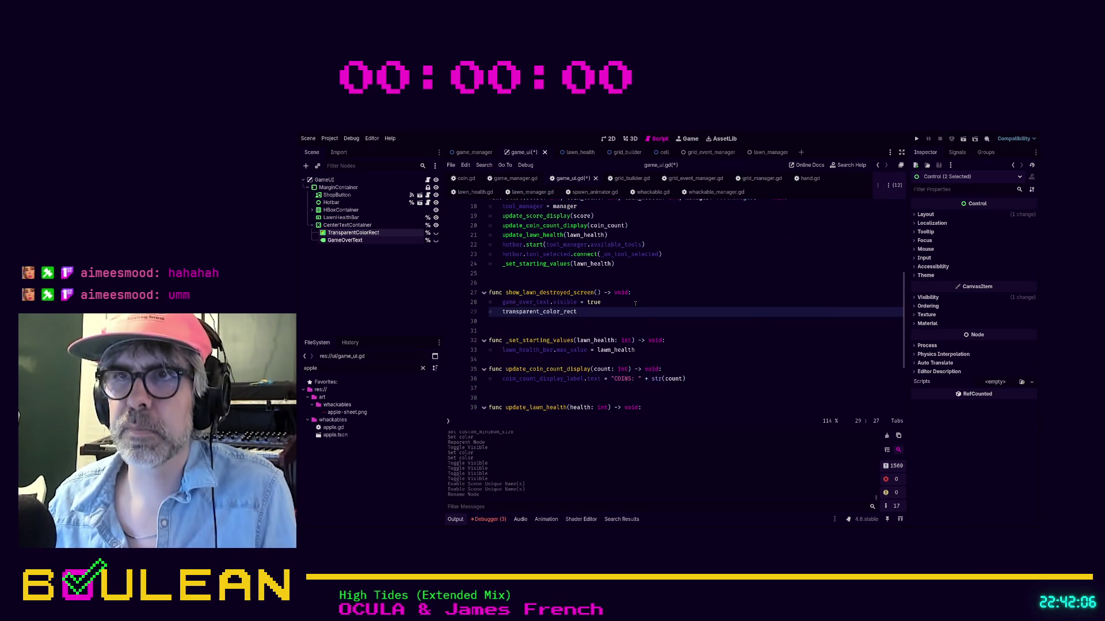
{"action": "type", "text": ".visible = true"}
{"action": "key", "text": "F5"}
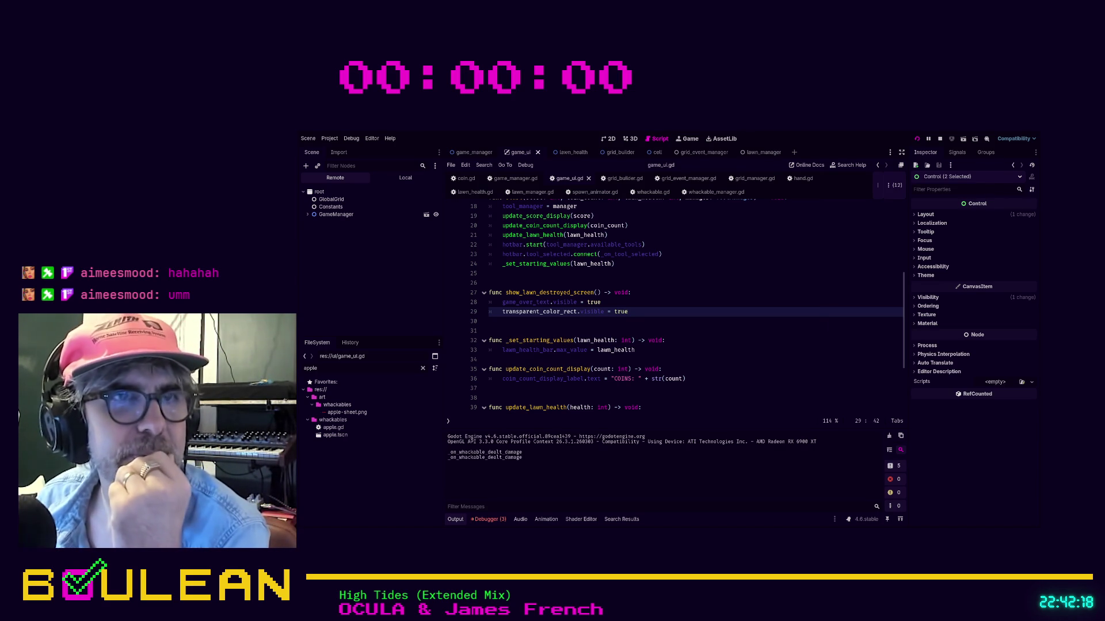
{"action": "key", "text": "alt+Tab"}
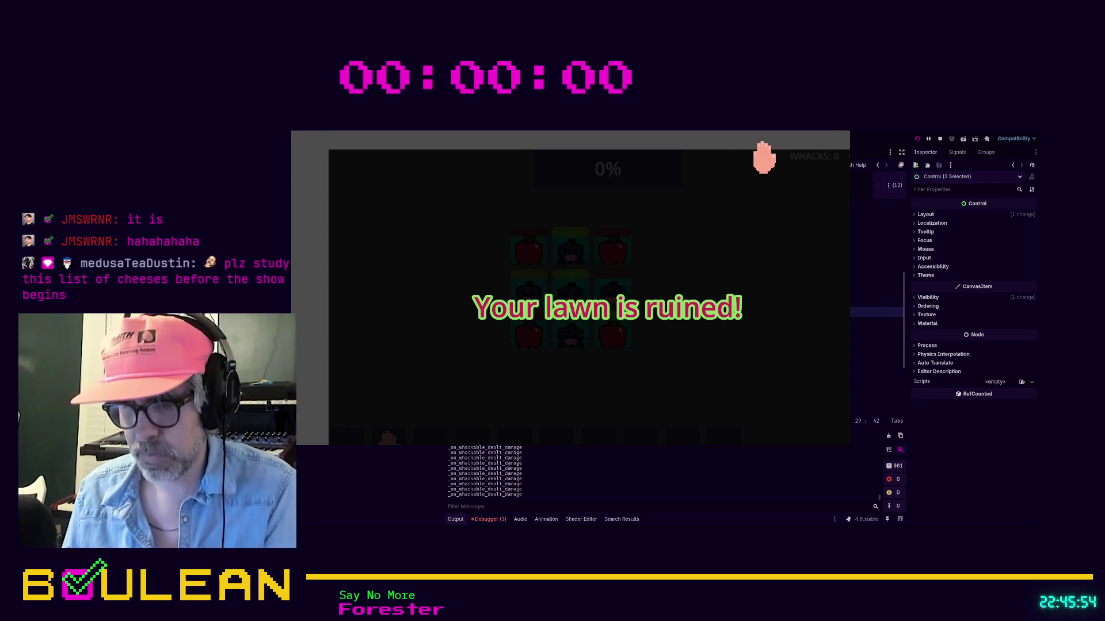
Stop the game with F8 once 'Your lawn is ruined!' shows over the dimmed board.
{"action": "key", "text": "F8"}
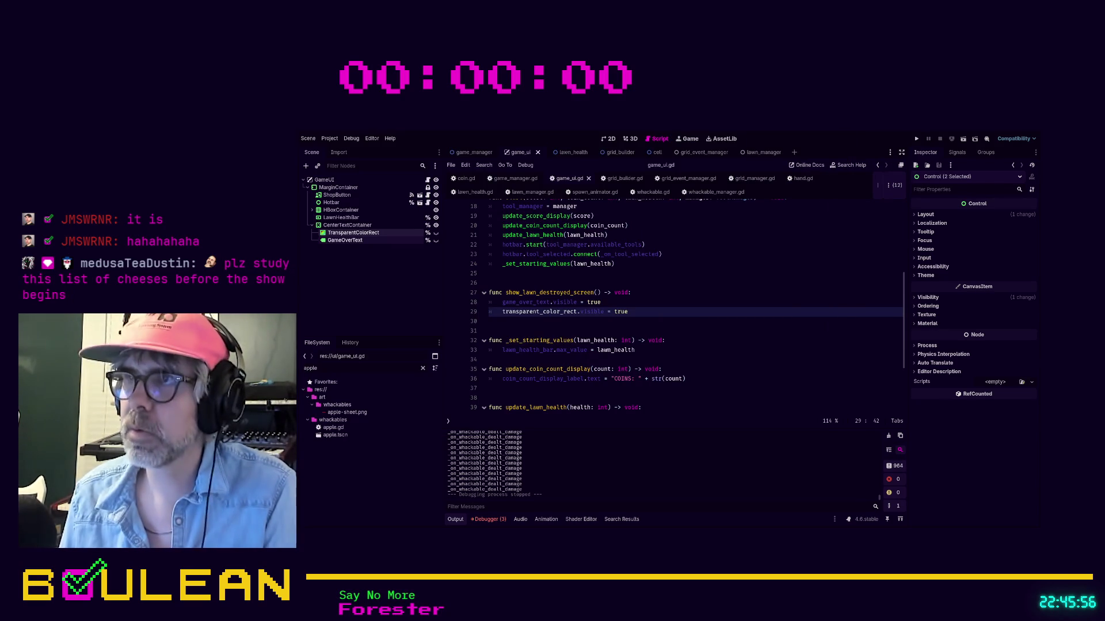
{"action": "left_click", "coordinate": [489, 282]}
{"action": "key", "text": "F5"}
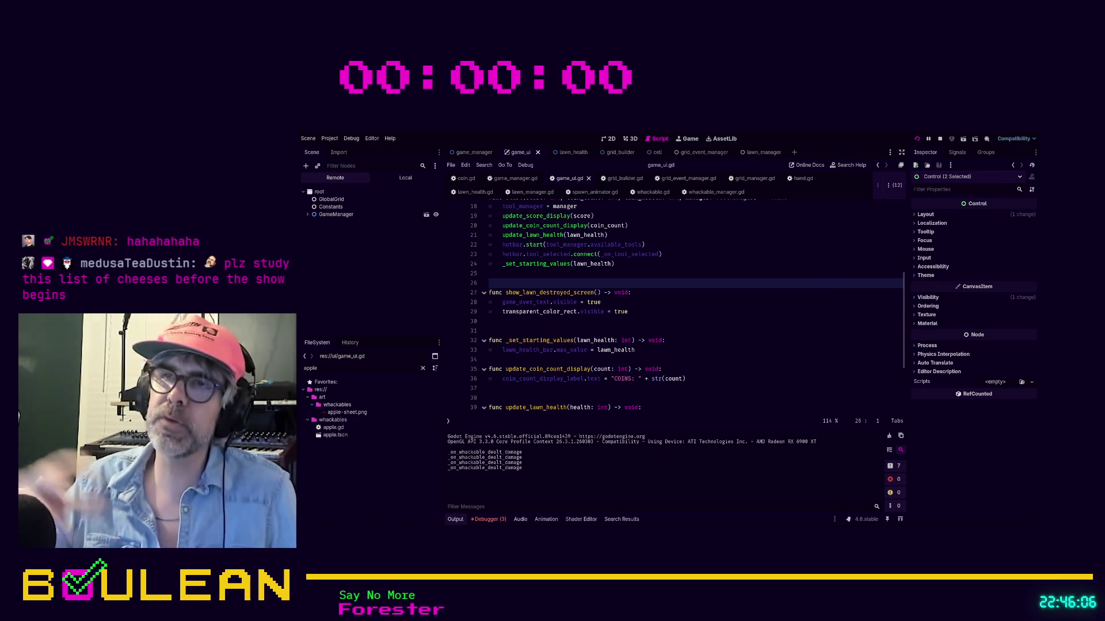
{"action": "key", "text": "alt+Tab"}
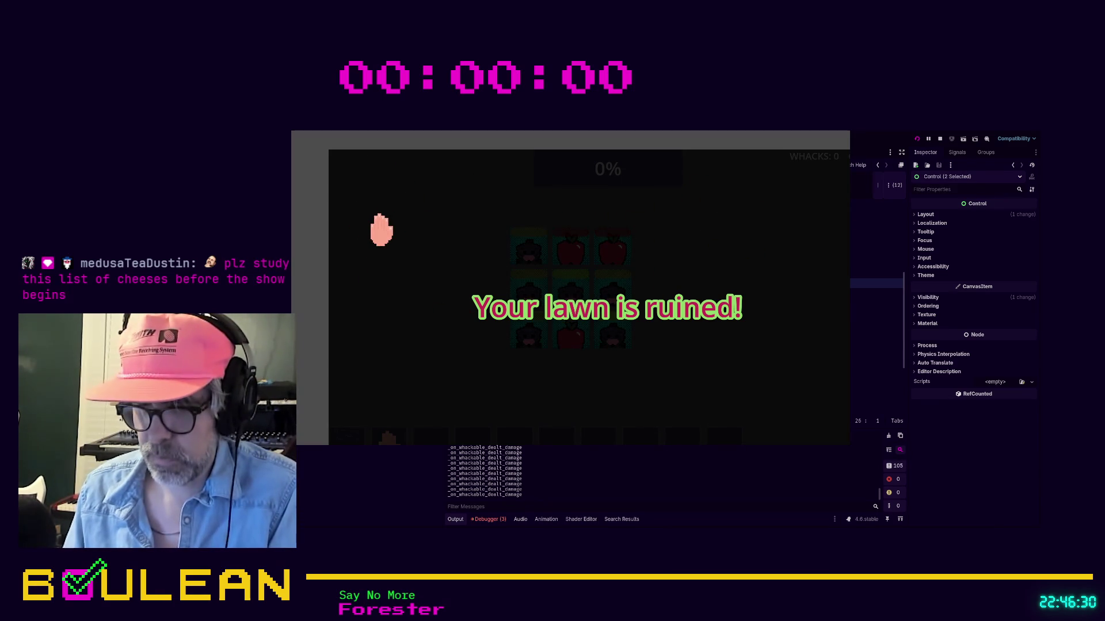
{"action": "key", "text": "F8"}
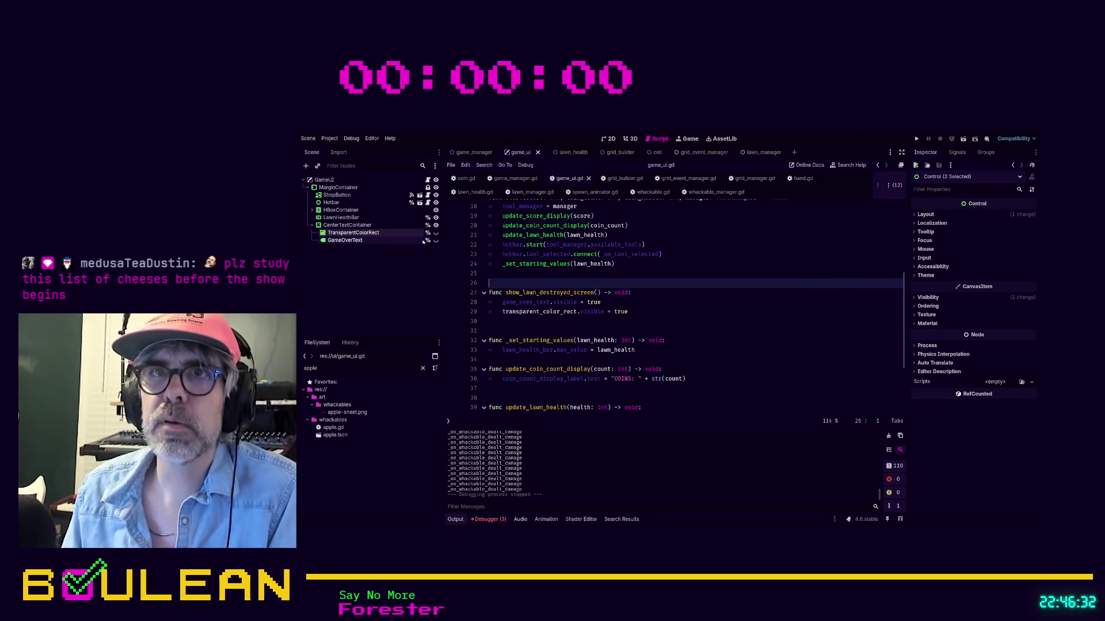
Show GameOverText in the 2D view and inspect TransparentColorRect's size and position.
{"action": "left_click", "coordinate": [605, 140]}
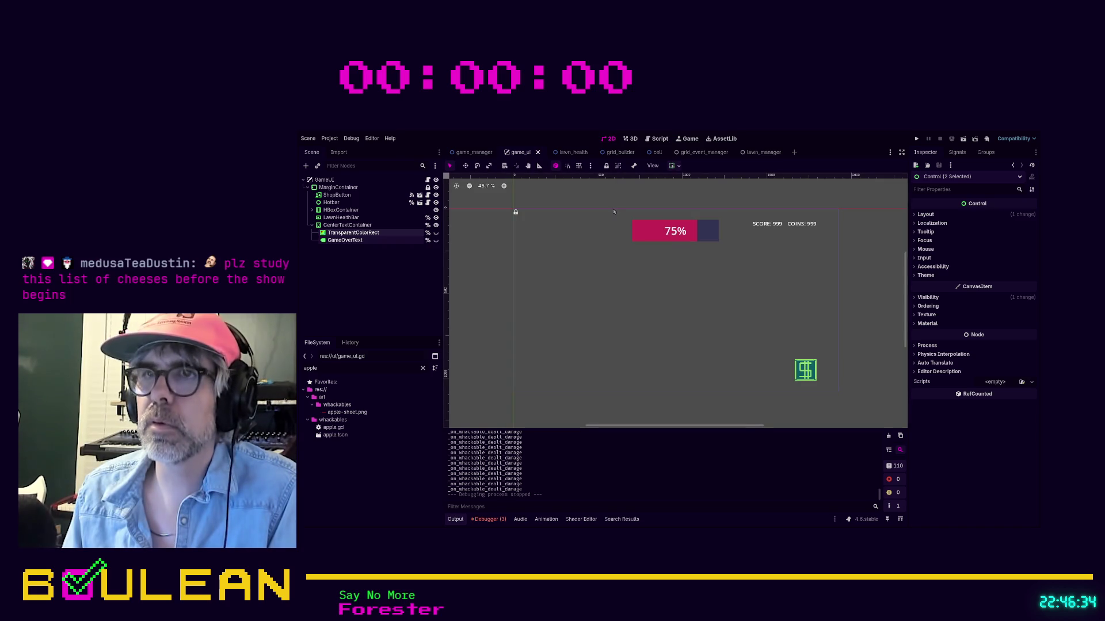
{"action": "left_click", "coordinate": [436, 240]}
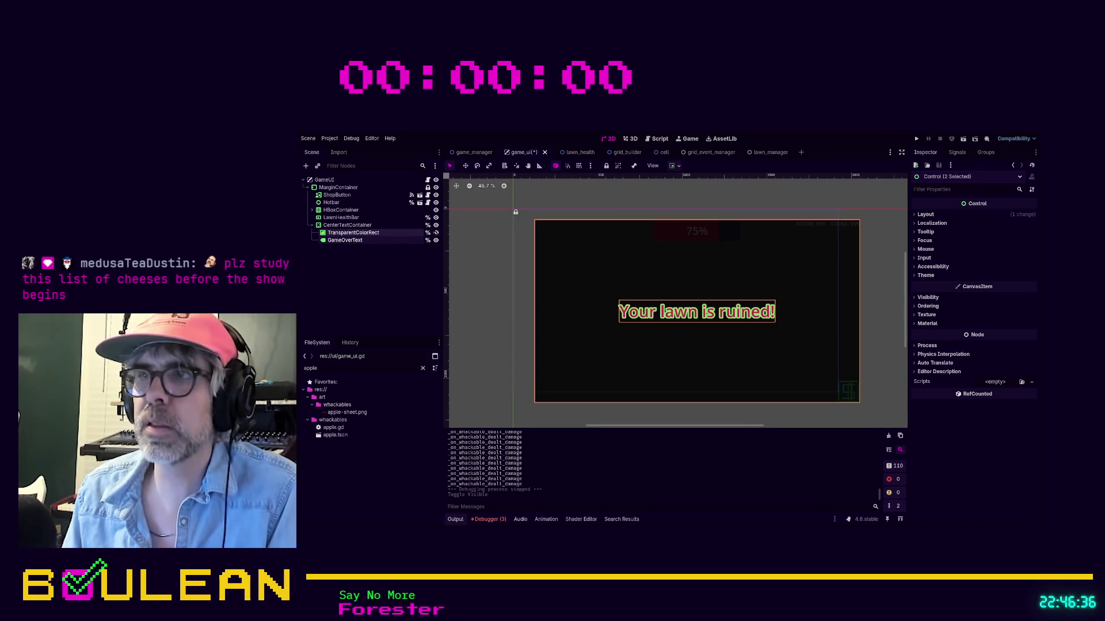
{"action": "left_click", "coordinate": [368, 232]}
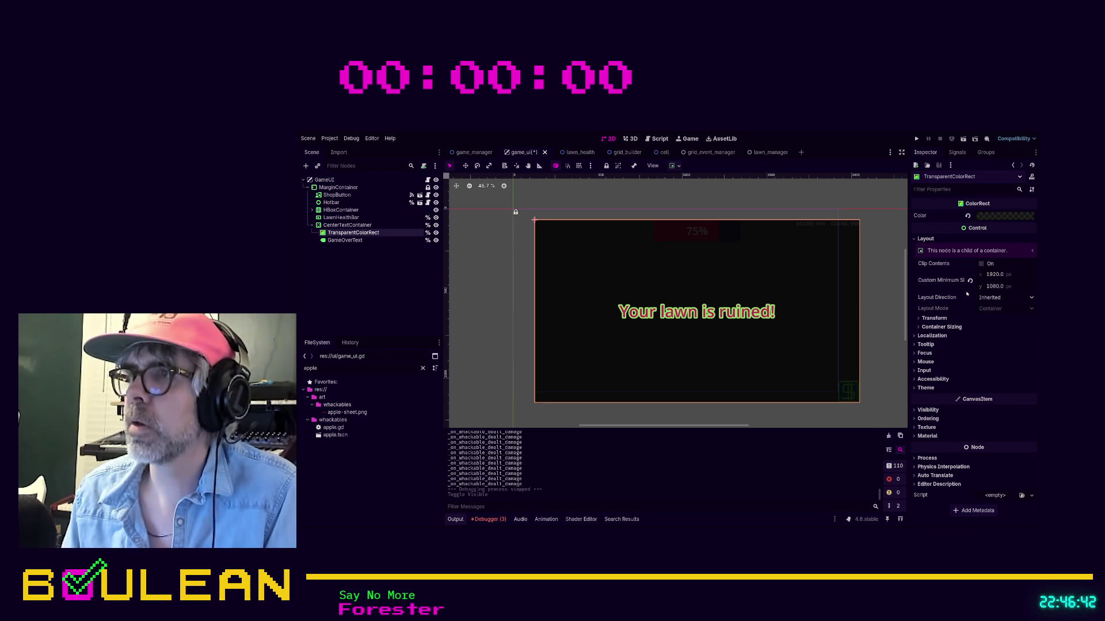
{"action": "left_click", "coordinate": [933, 318]}
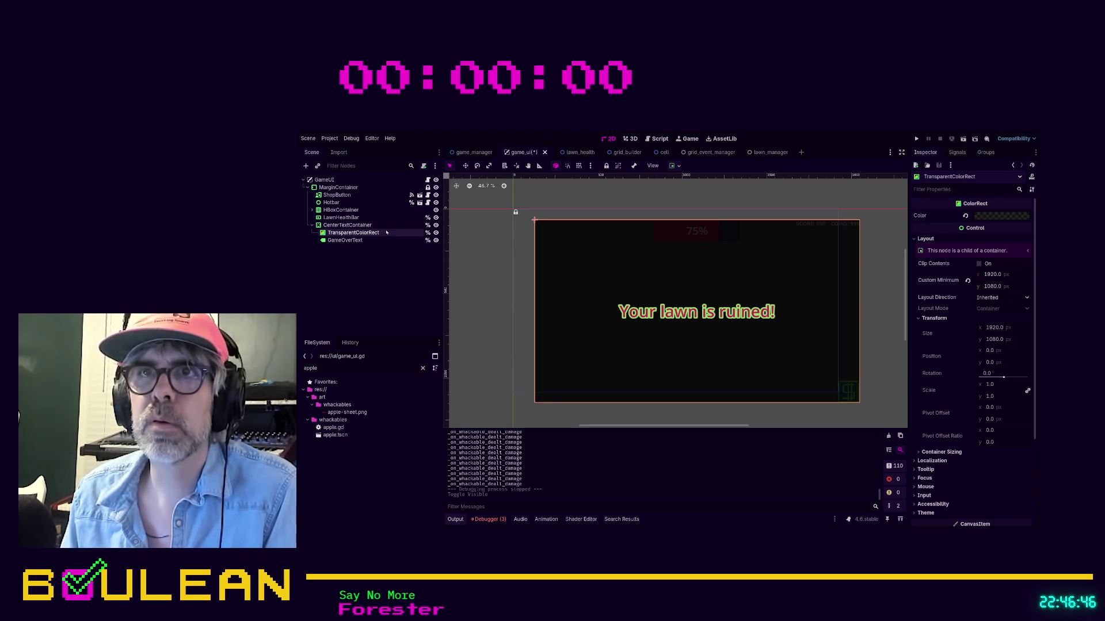
Inspect CenterTextContainer's layout and transform, then drag it out of MarginContainer.
{"action": "left_click", "coordinate": [361, 225]}
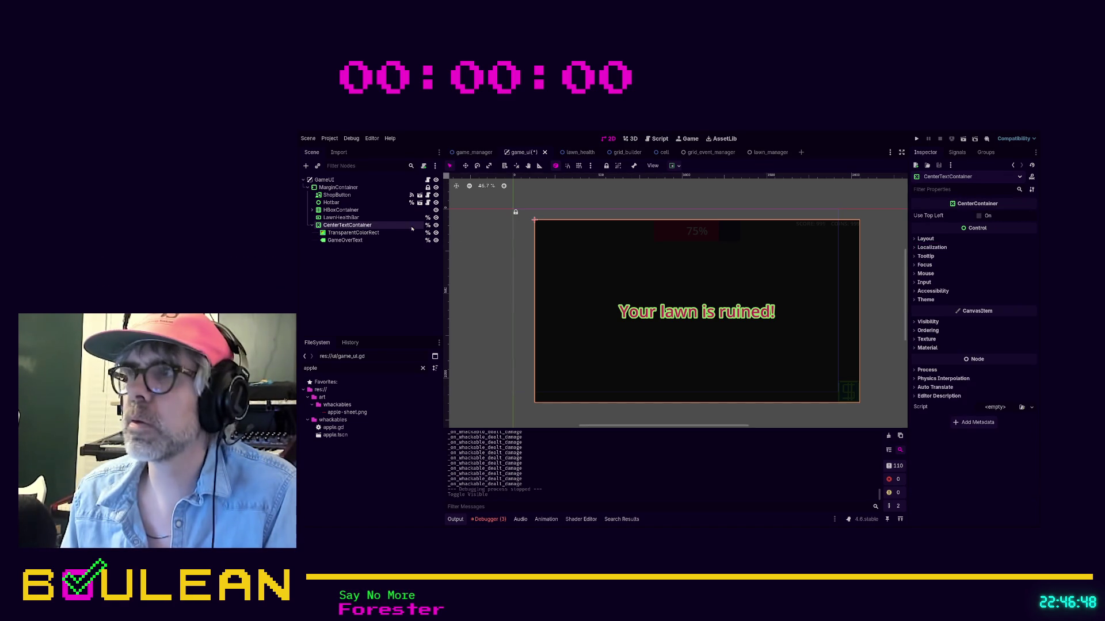
{"action": "left_click", "coordinate": [923, 239]}
{"action": "left_click", "coordinate": [930, 318]}
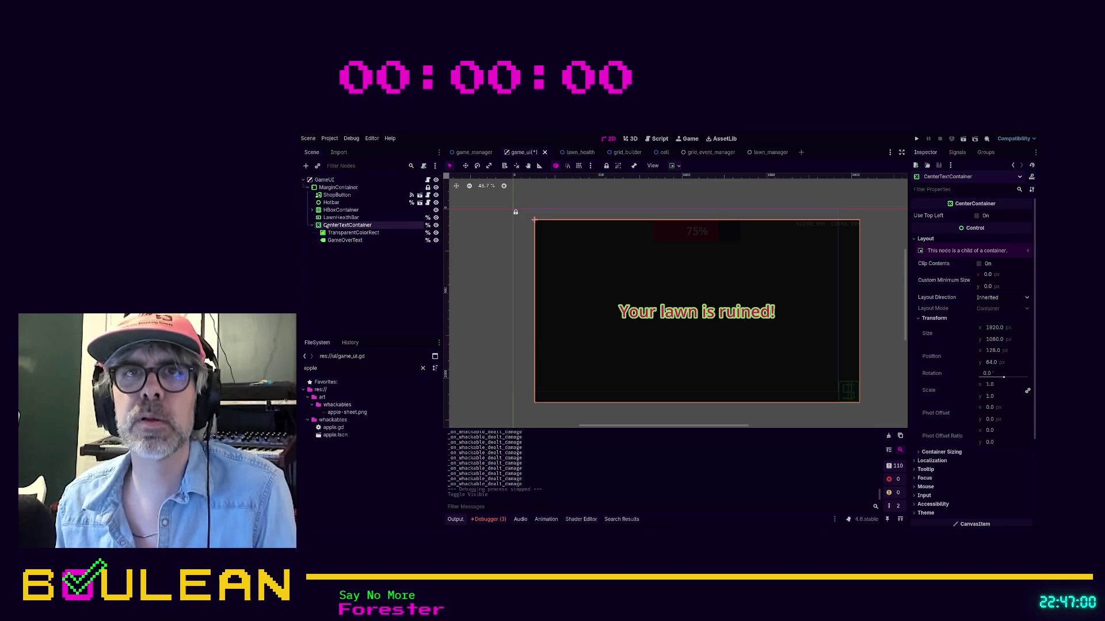
{"action": "mouse_move", "coordinate": [326, 226]}
{"action": "left_mouse_down"}
{"action": "mouse_move", "coordinate": [326, 187]}
{"action": "mouse_move", "coordinate": [318, 244]}
{"action": "left_mouse_up"}
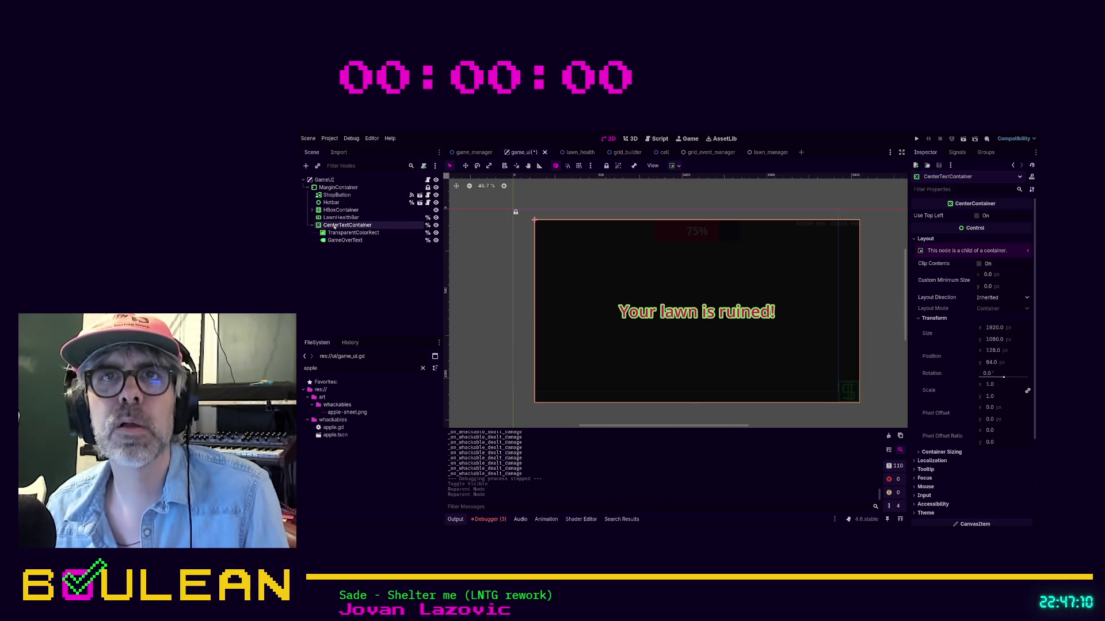
Reparent CenterTextContainer directly under GameUI below MarginContainer and save the scene.
{"action": "left_click_drag", "start_coordinate": [325, 227], "coordinate": [320, 187]}
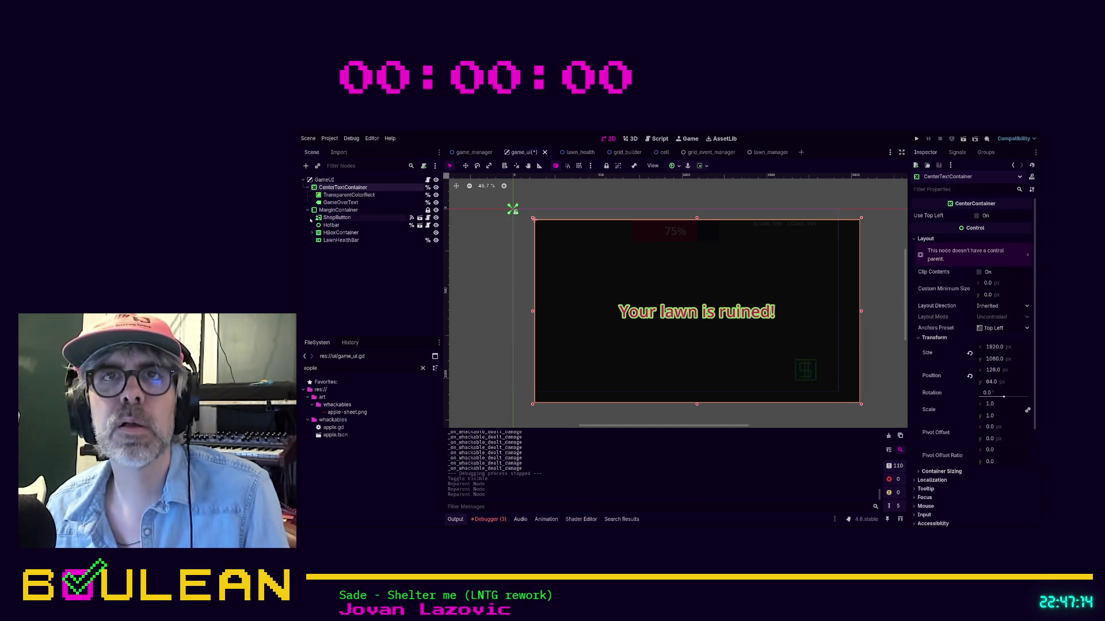
{"action": "left_click", "coordinate": [307, 210]}
{"action": "left_click", "coordinate": [308, 188]}
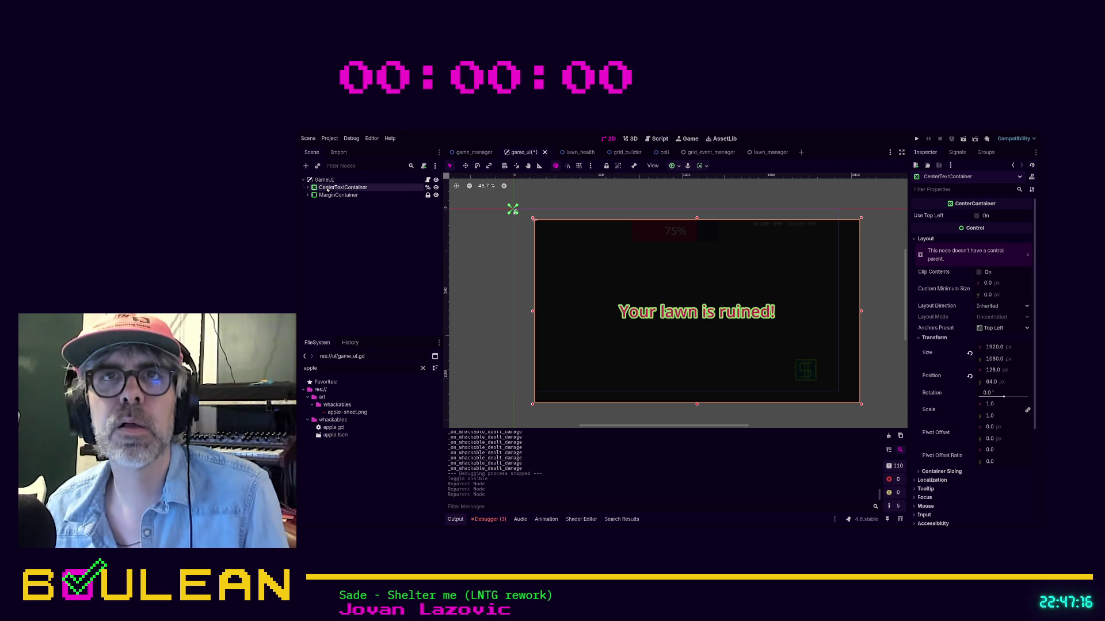
{"action": "left_click_drag", "start_coordinate": [333, 189], "coordinate": [334, 202]}
{"action": "key", "text": "ctrl+s"}
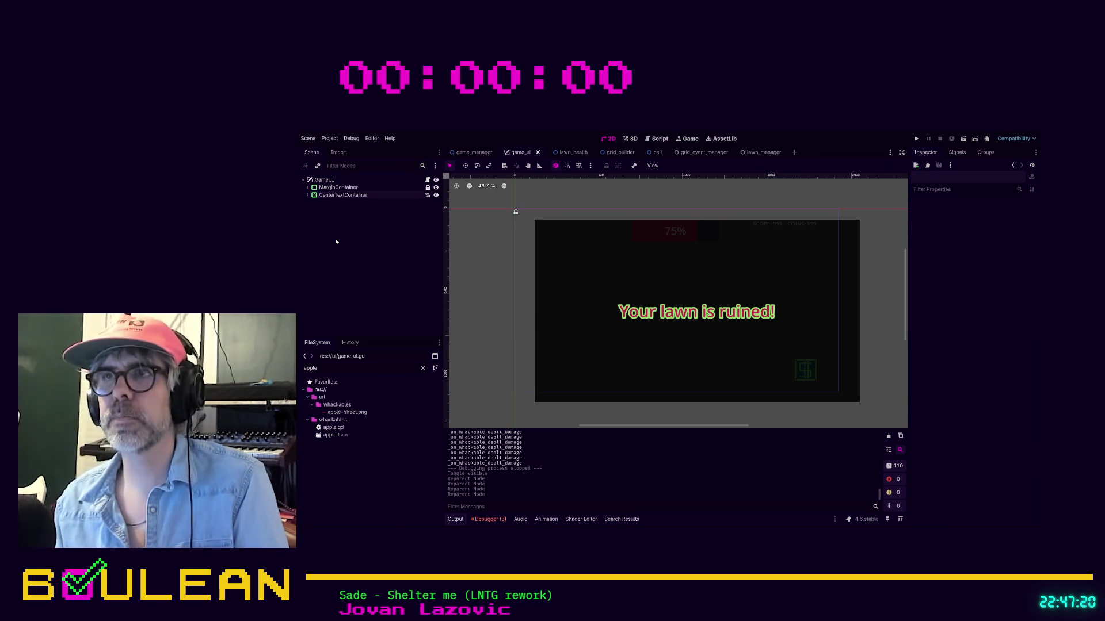
Revert CenterTextContainer's position to 0,0 and run the game with F5.
{"action": "left_click", "coordinate": [345, 195]}
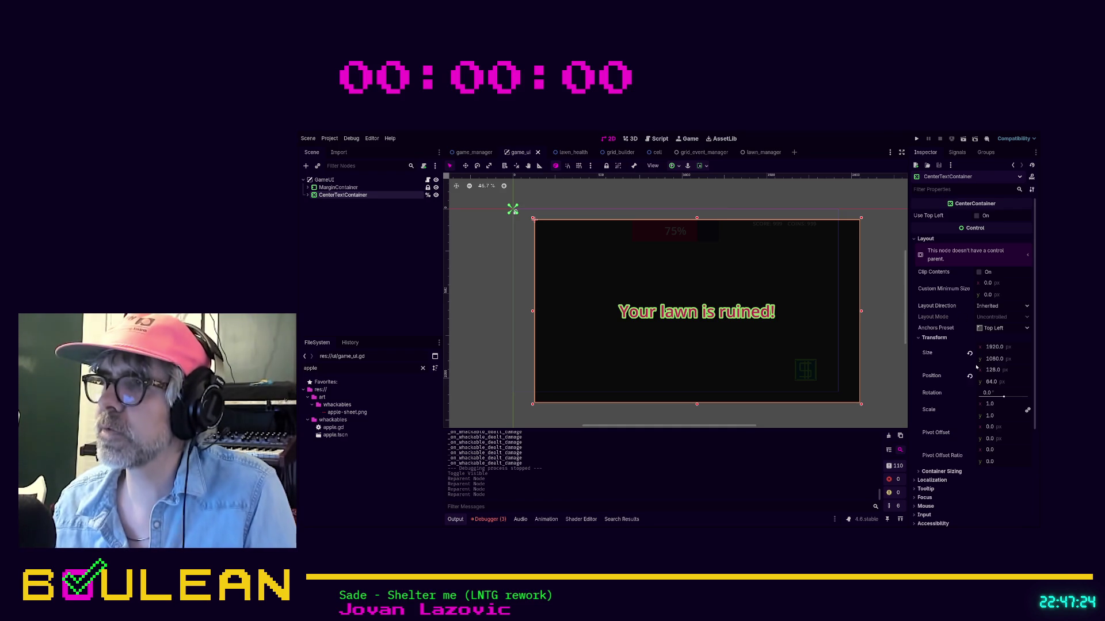
{"action": "left_click", "coordinate": [969, 377]}
{"action": "key", "text": "F5"}
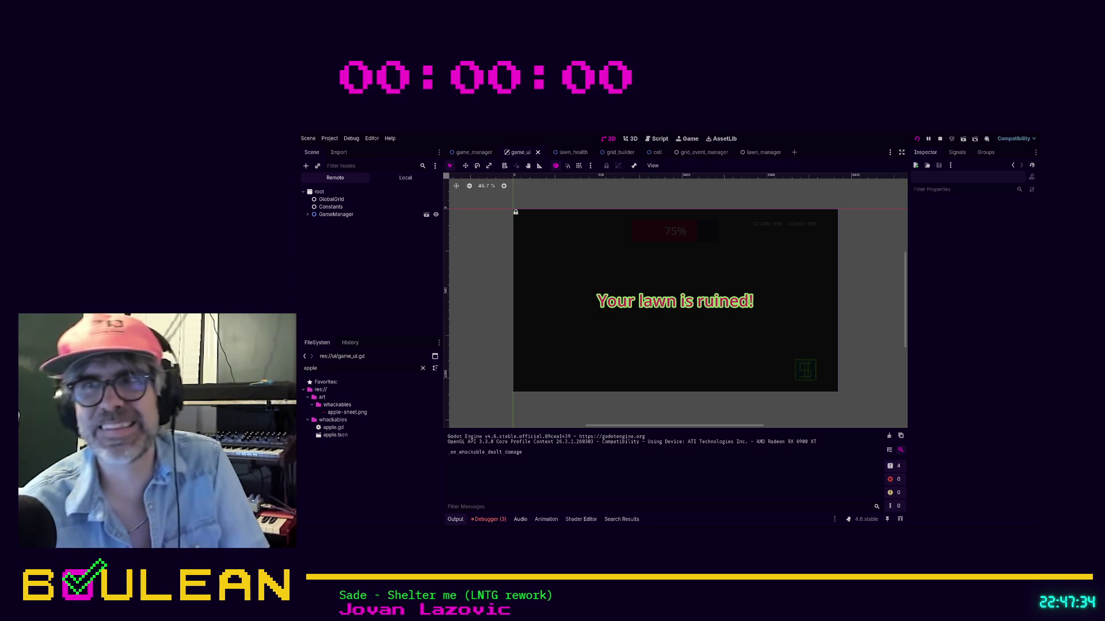
Play until 'Your lawn is ruined!' appears over the dimmed board, then stop with F8.
{"action": "key", "text": "alt+Tab"}
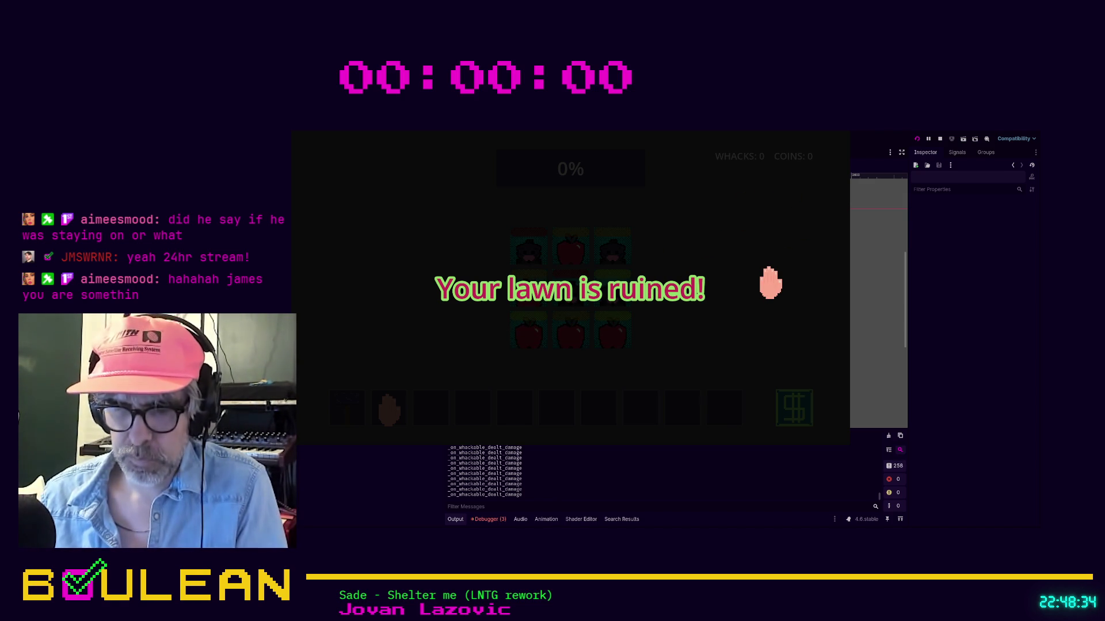
{"action": "key", "text": "F8"}
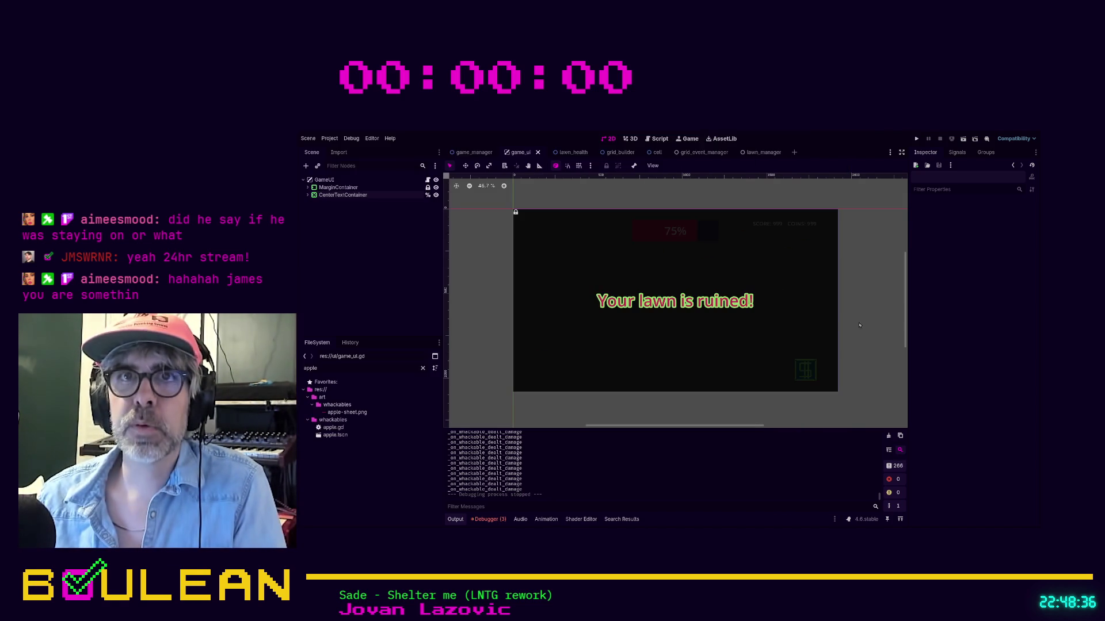
Add a VBoxContainer node under CenterTextContainer.
{"action": "left_click", "coordinate": [308, 196]}
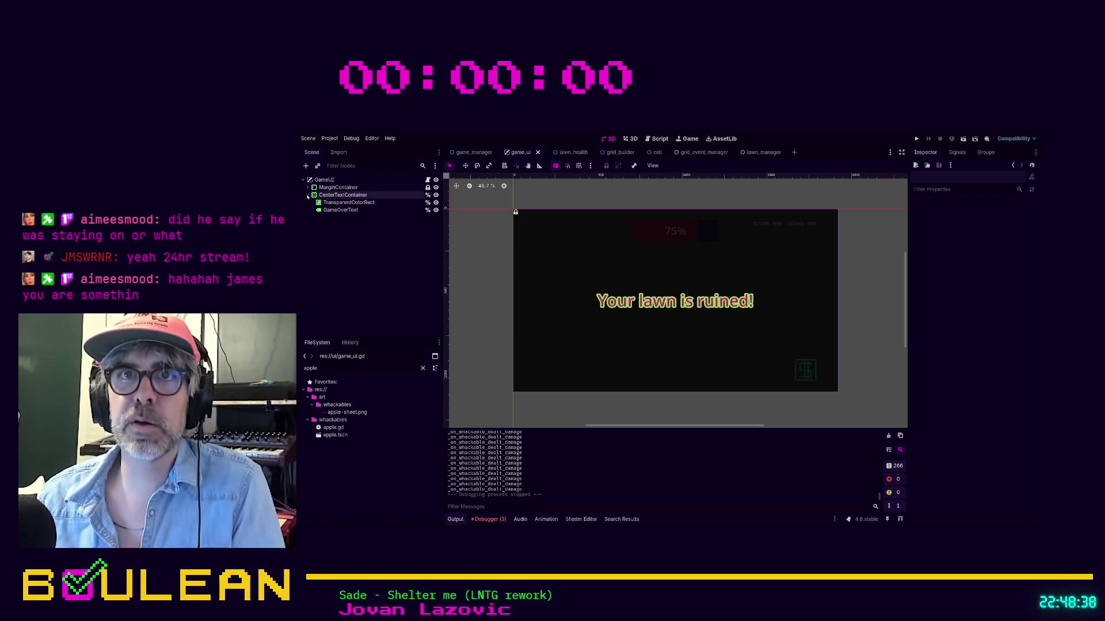
{"action": "left_click", "coordinate": [339, 196]}
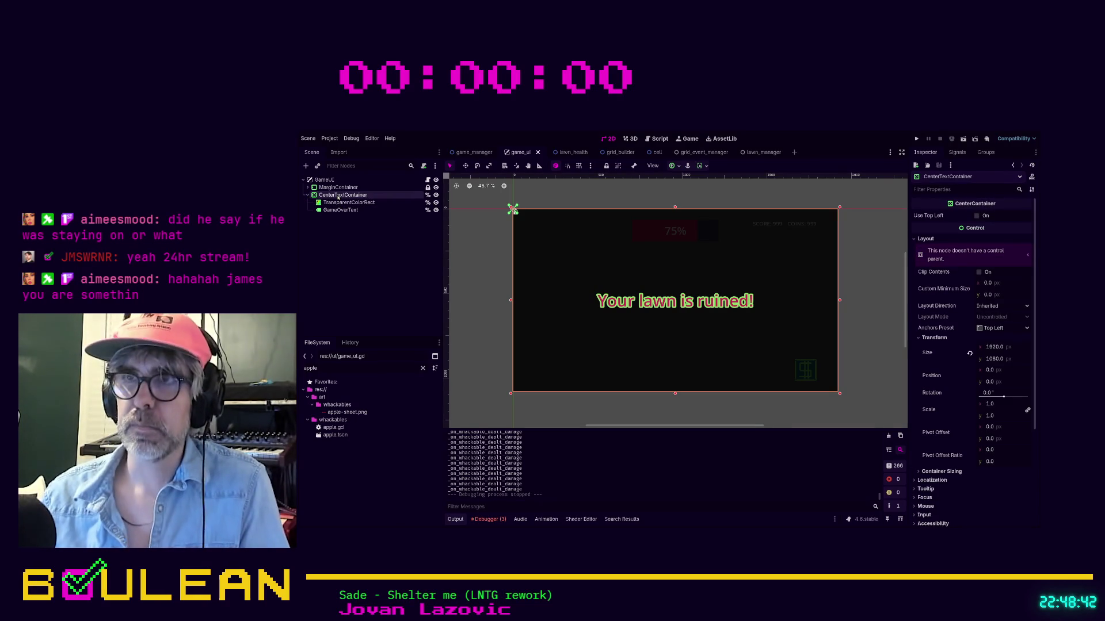
{"action": "key", "text": "Return"}
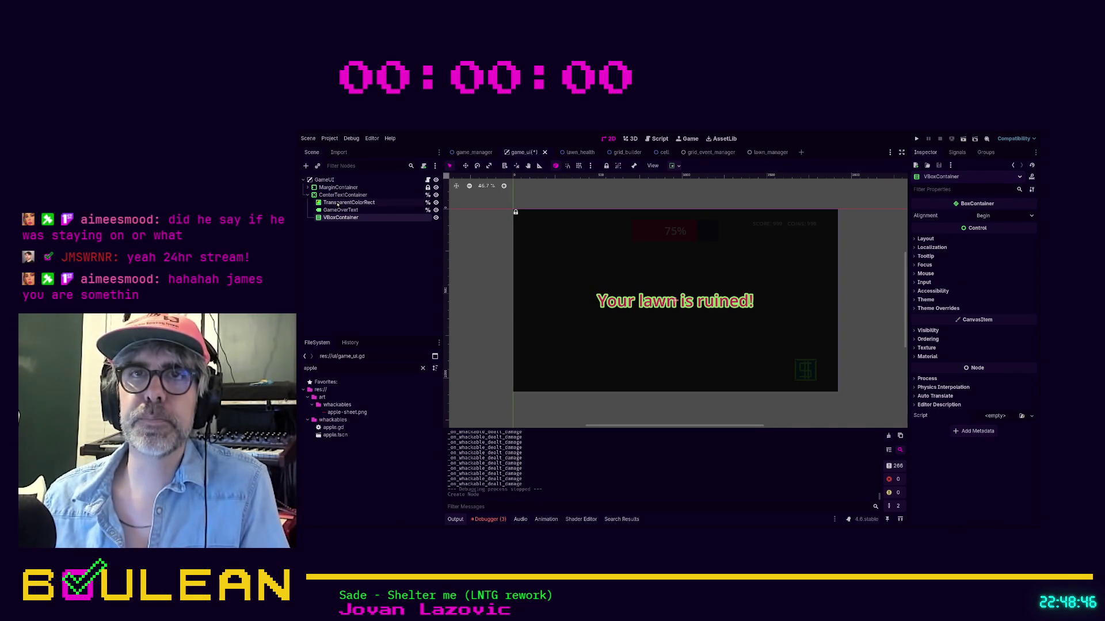
Move GameOverText into the VBoxContainer and add an HBoxContainer beneath it.
{"action": "left_click", "coordinate": [340, 211]}
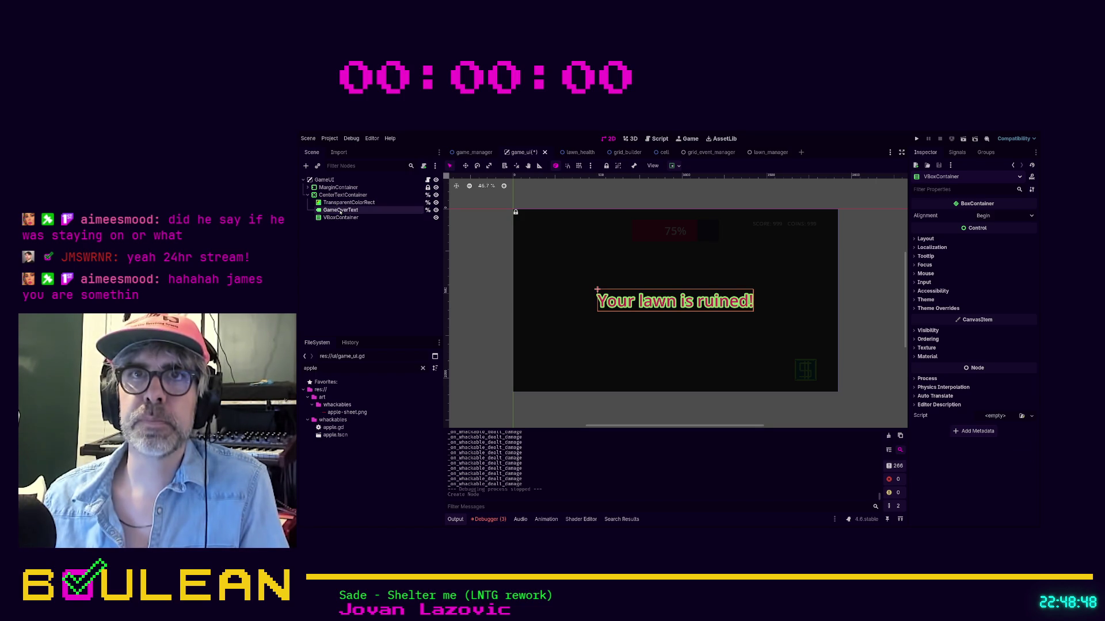
{"action": "left_click_drag", "start_coordinate": [340, 212], "coordinate": [340, 220]}
{"action": "left_click", "coordinate": [341, 211]}
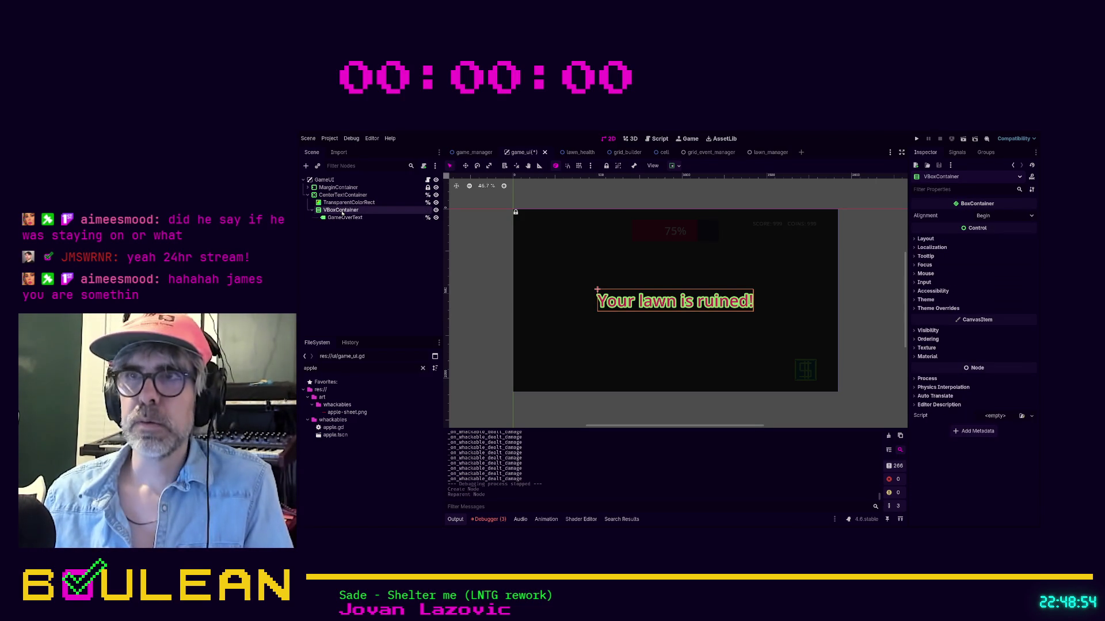
{"action": "key", "text": "Return"}
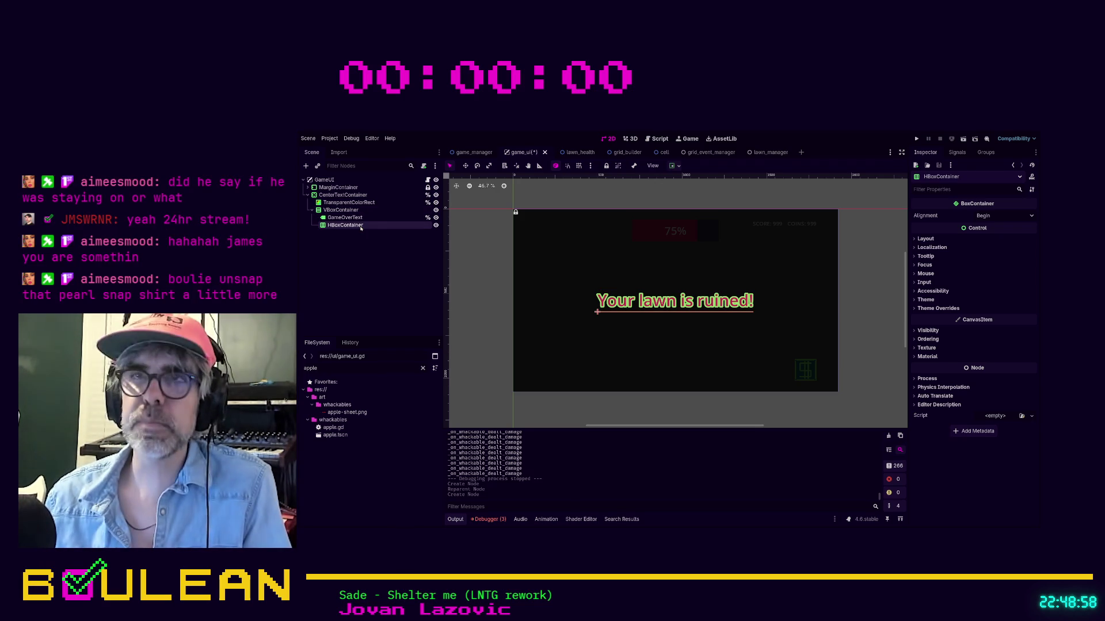
Add a Button inside the HBoxContainer and duplicate it.
{"action": "key", "text": "ctrl+a"}
{"action": "type", "text": "Button"}
{"action": "key", "text": "Return"}
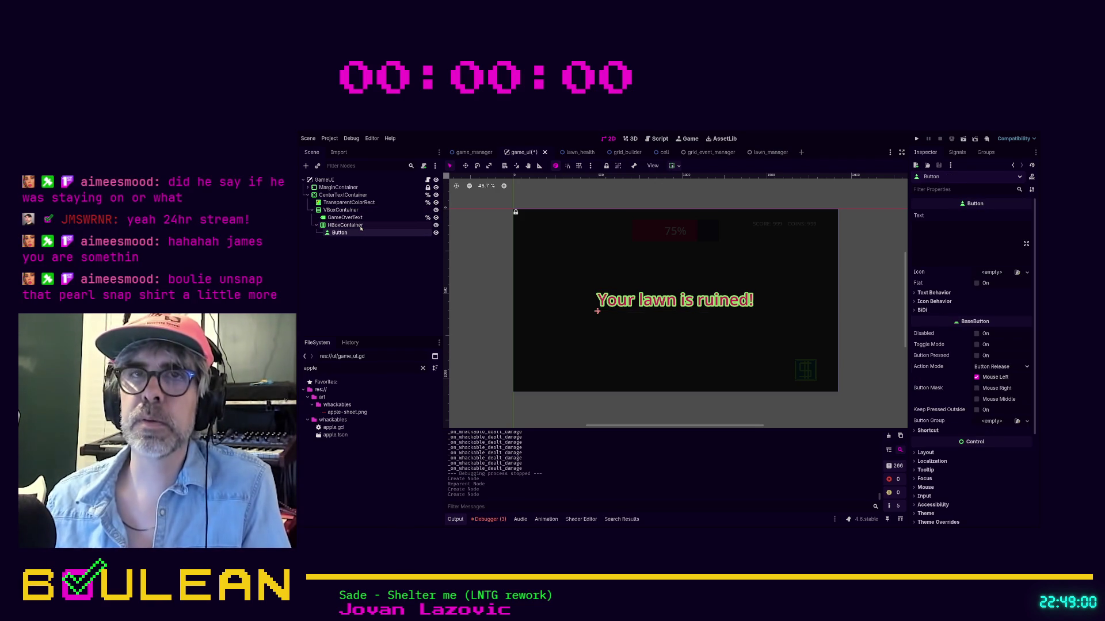
{"action": "key", "text": "ctrl+d"}
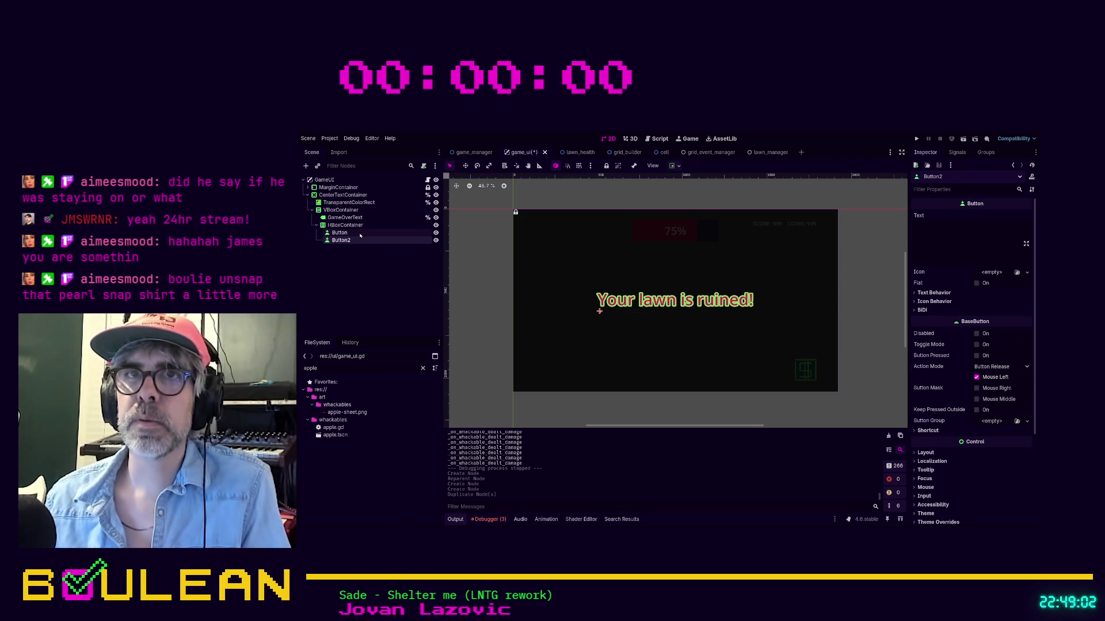
Label the first button SHOP and the second button AGAIN.
{"action": "left_click", "coordinate": [935, 227]}
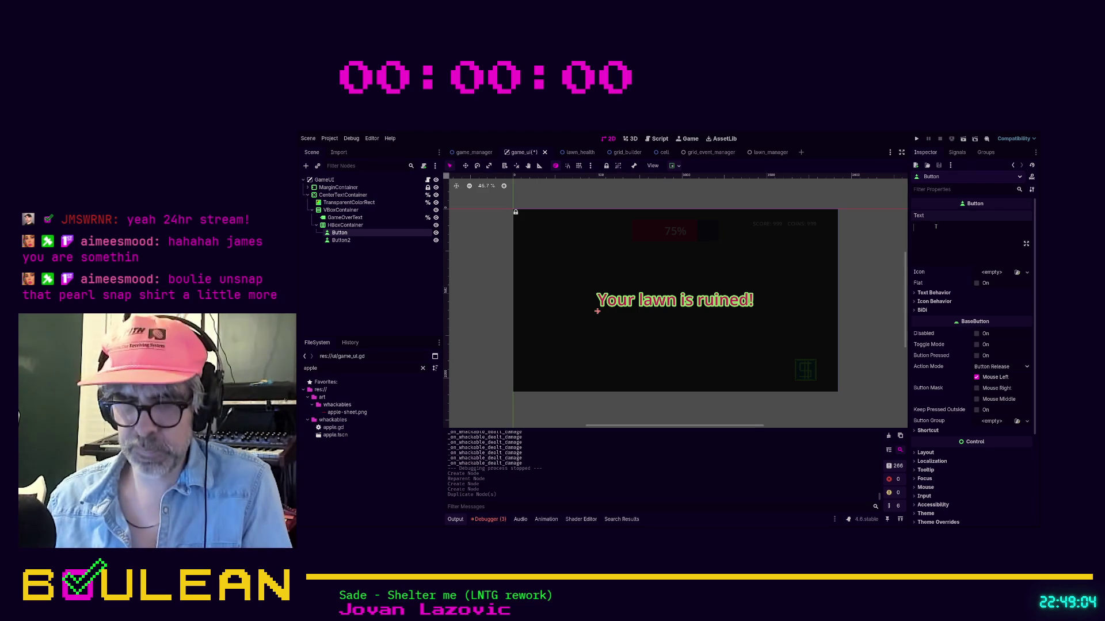
{"action": "type", "text": "SHOP"}
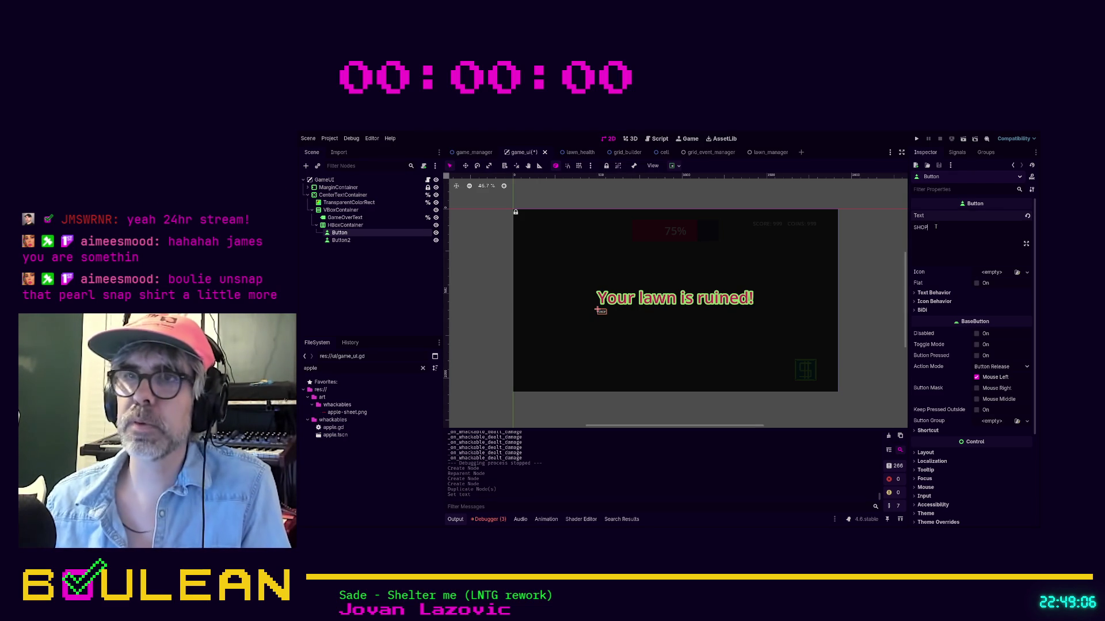
{"action": "left_click", "coordinate": [604, 310]}
{"action": "left_click", "coordinate": [953, 240]}
{"action": "type", "text": "RESTART"}
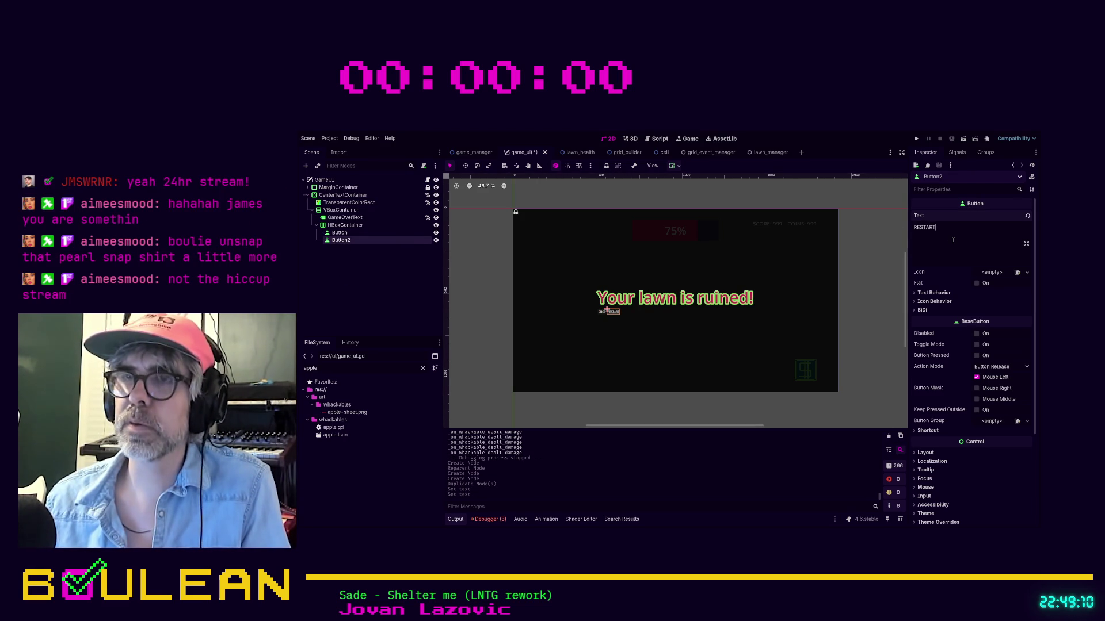
{"action": "key", "text": "ctrl+a"}
{"action": "type", "text": "AGAIN"}
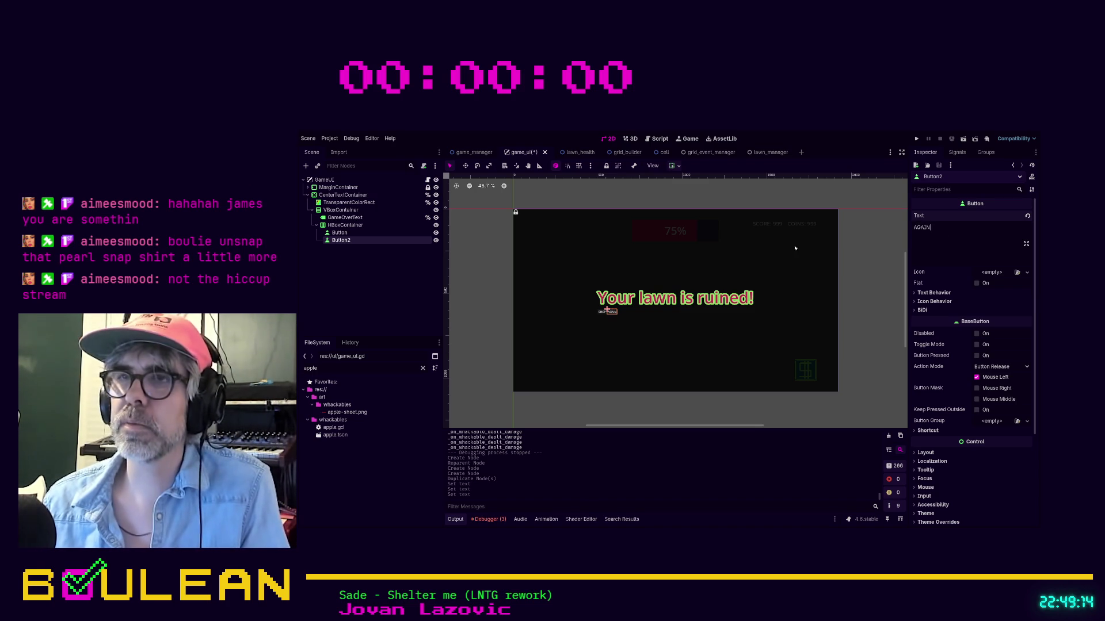
{"action": "left_click", "coordinate": [352, 233]}
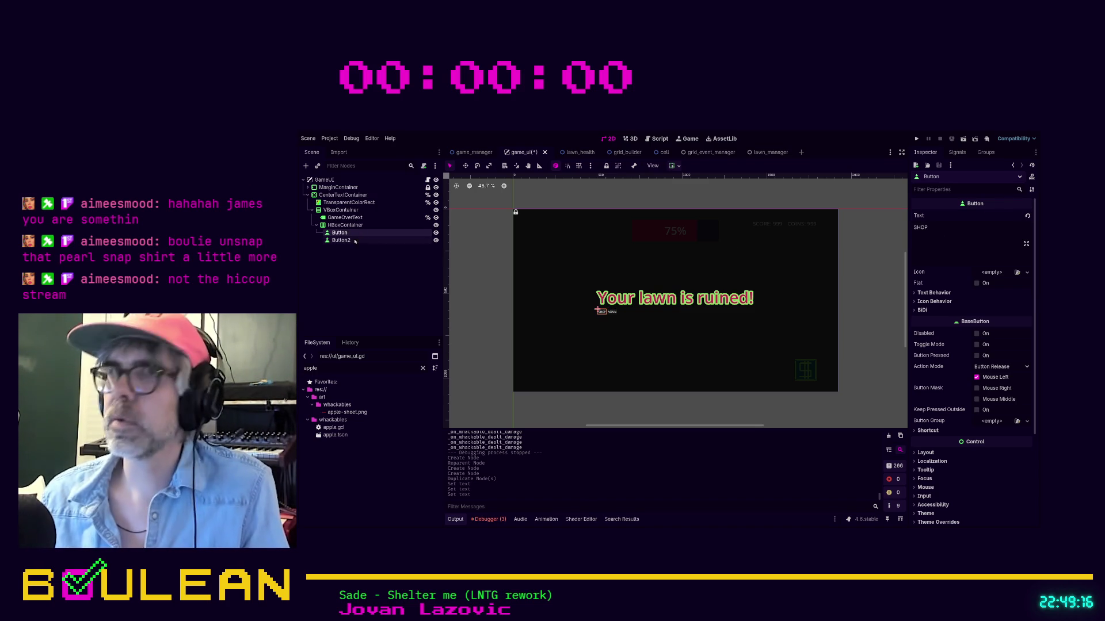
{"action": "left_click", "coordinate": [358, 226]}
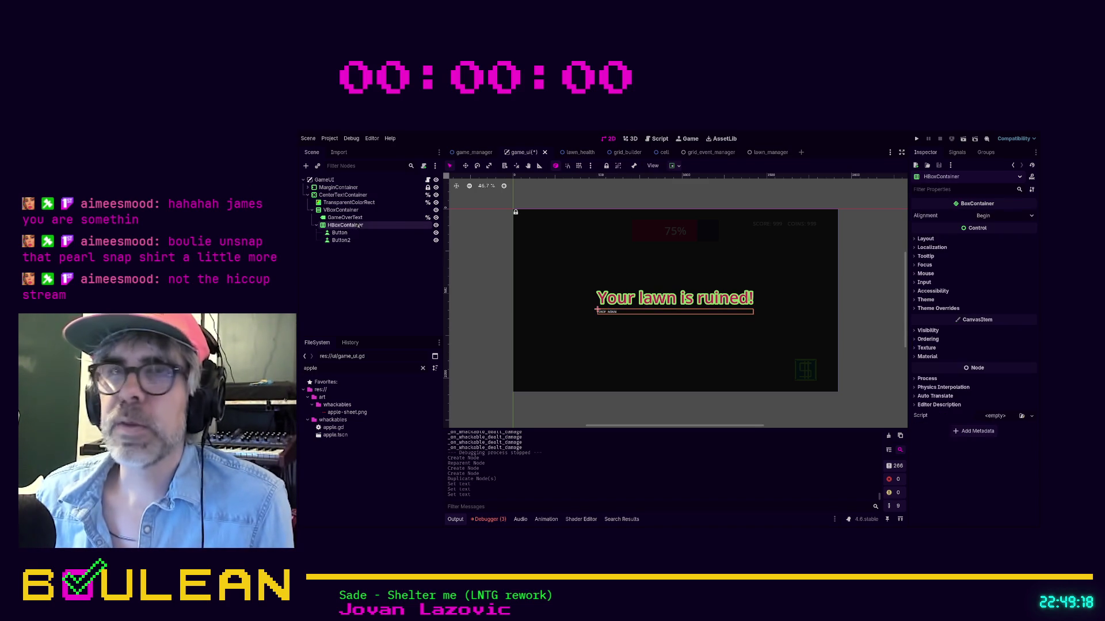
Set the HBoxContainer's horizontal container sizing to Shrink Center.
{"action": "left_click", "coordinate": [925, 239]}
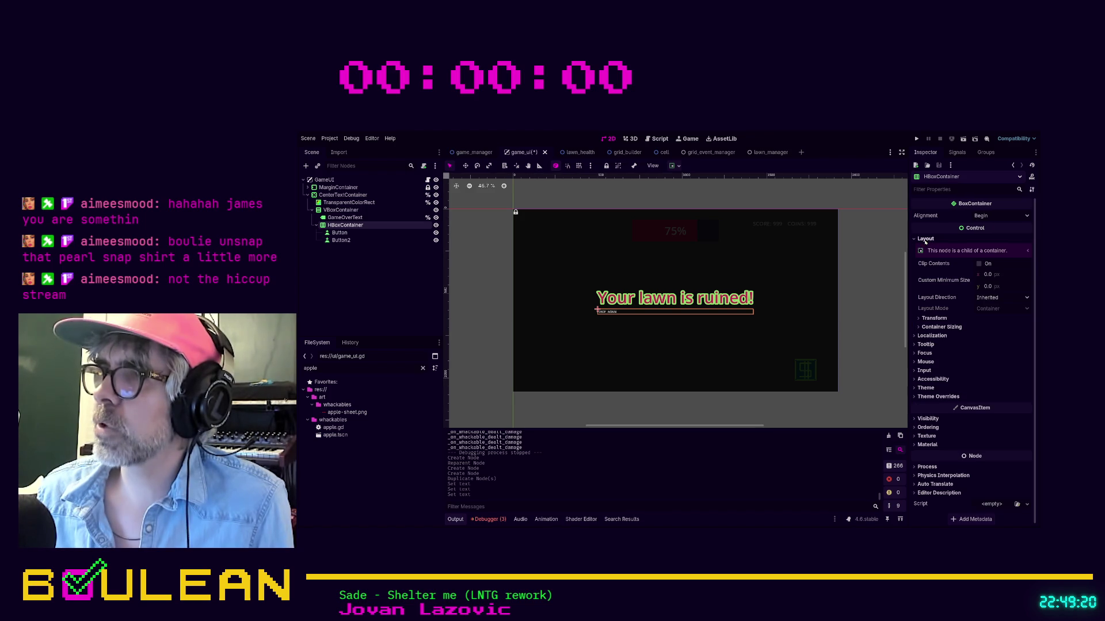
{"action": "left_click", "coordinate": [934, 328]}
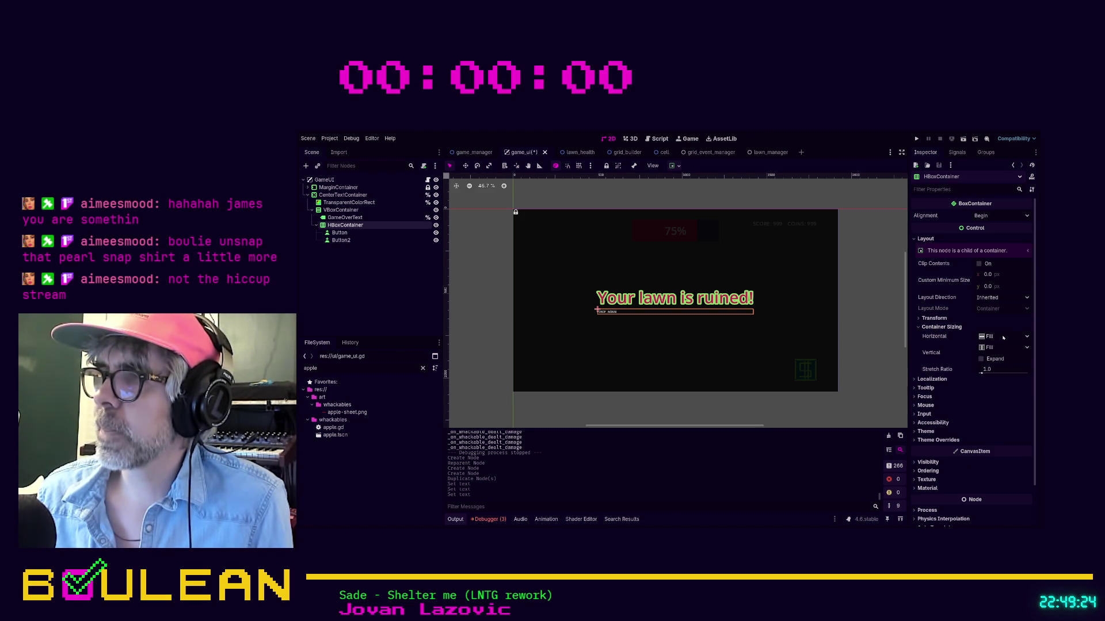
{"action": "left_click", "coordinate": [998, 369]}
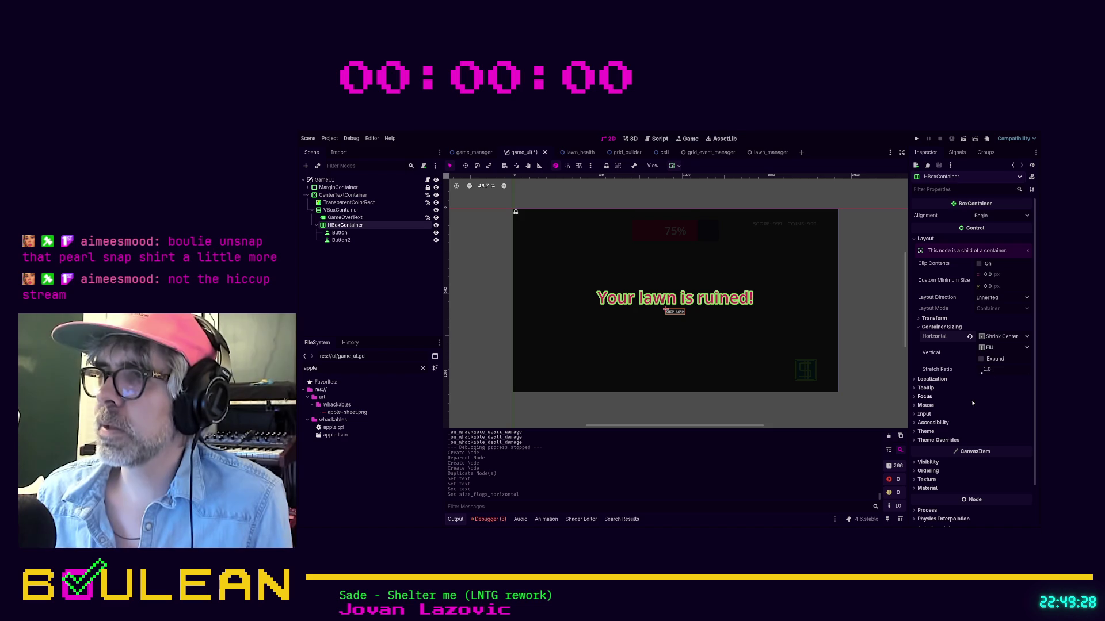
Override the HBoxContainer's Separation constant, settling on 64.
{"action": "scroll", "coordinate": [948, 418], "scroll_direction": "down", "scroll_amount": 2}
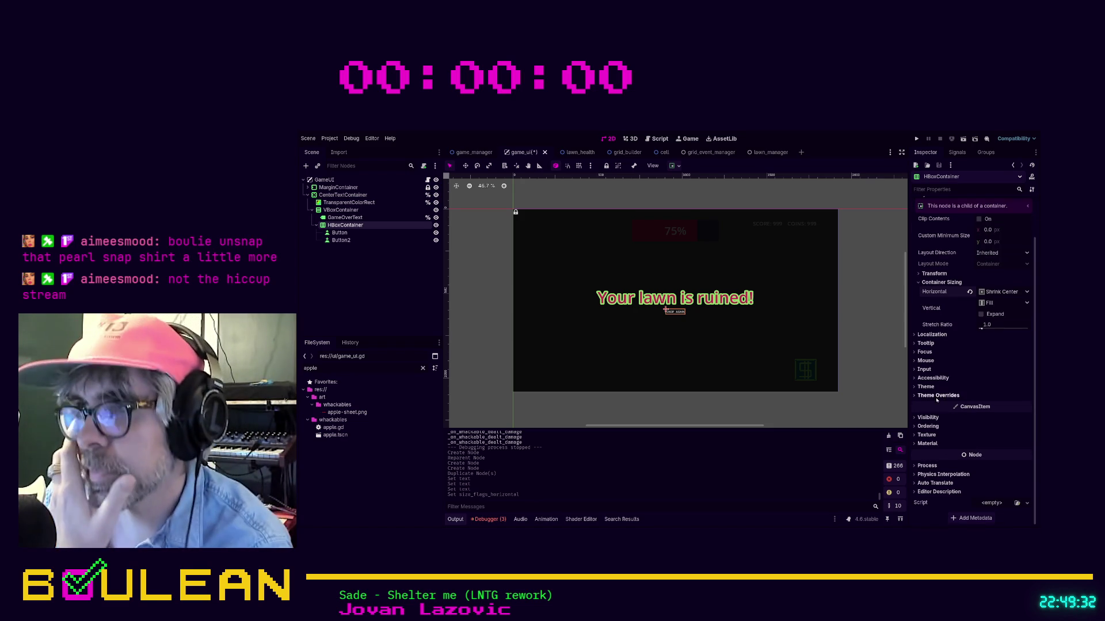
{"action": "left_click", "coordinate": [940, 396]}
{"action": "left_click", "coordinate": [934, 404]}
{"action": "left_click", "coordinate": [1016, 412]}
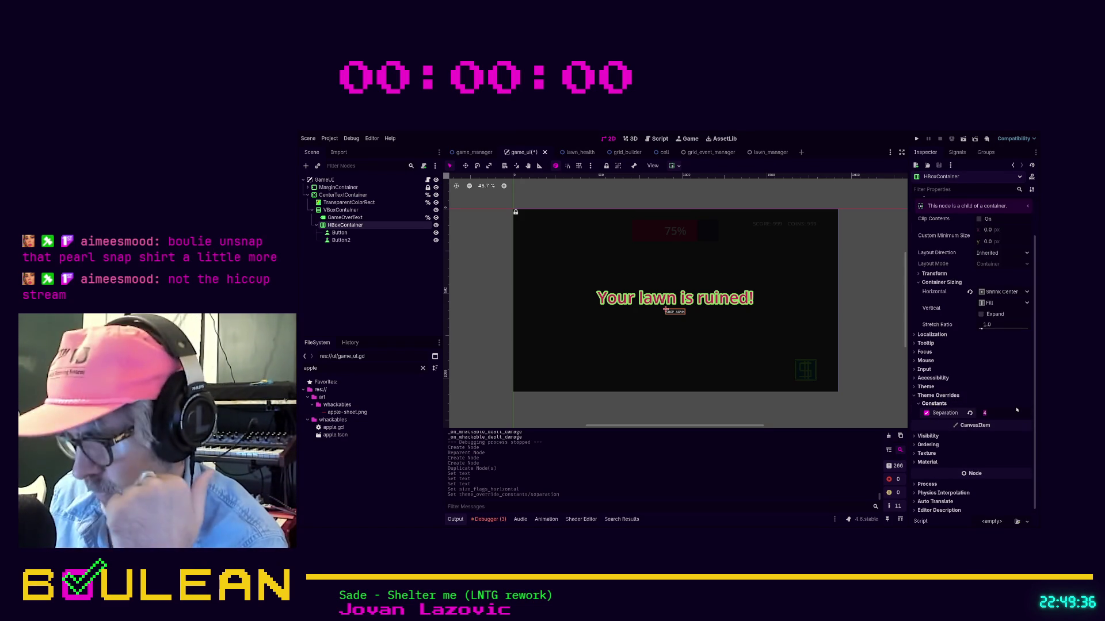
{"action": "type", "text": "32"}
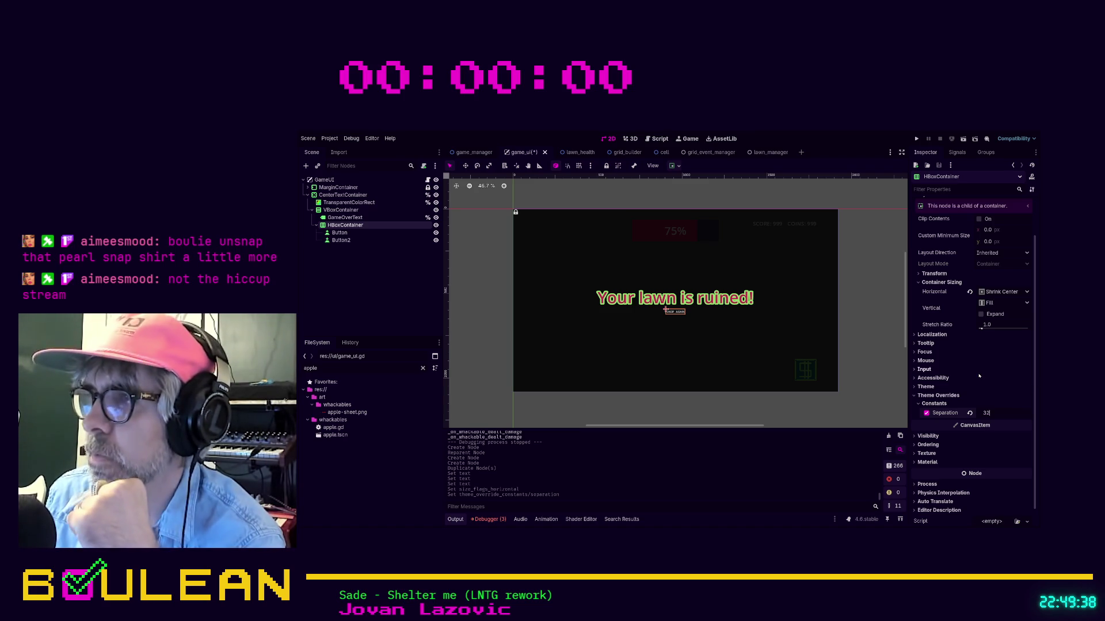
{"action": "key", "text": "Return"}
{"action": "left_click", "coordinate": [988, 413]}
{"action": "type", "text": "64"}
{"action": "key", "text": "Return"}
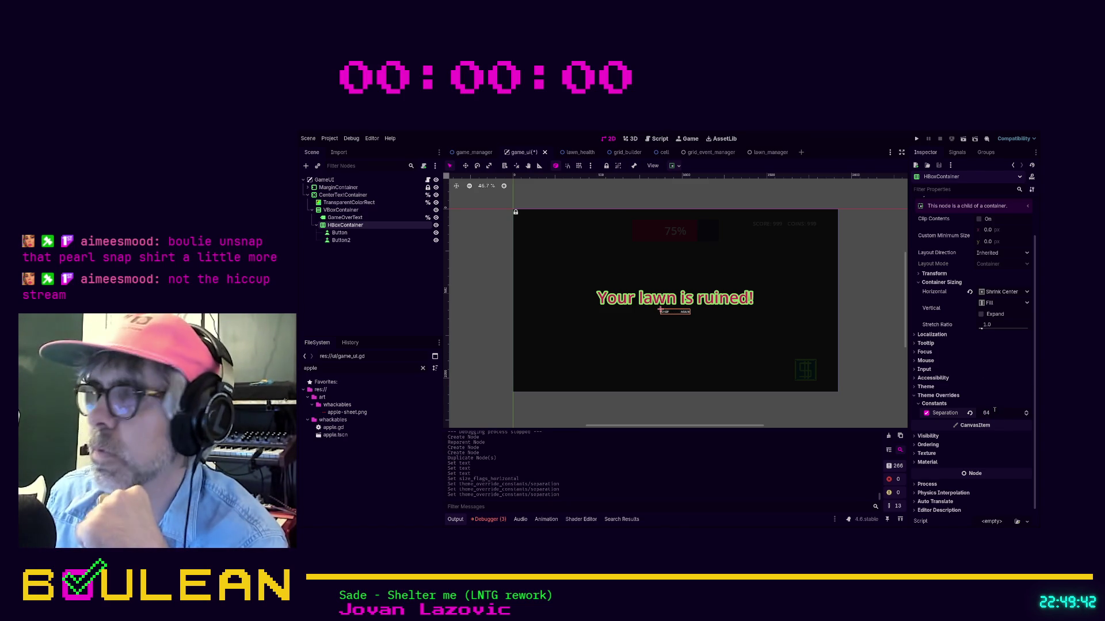
{"action": "left_click", "coordinate": [341, 233]}
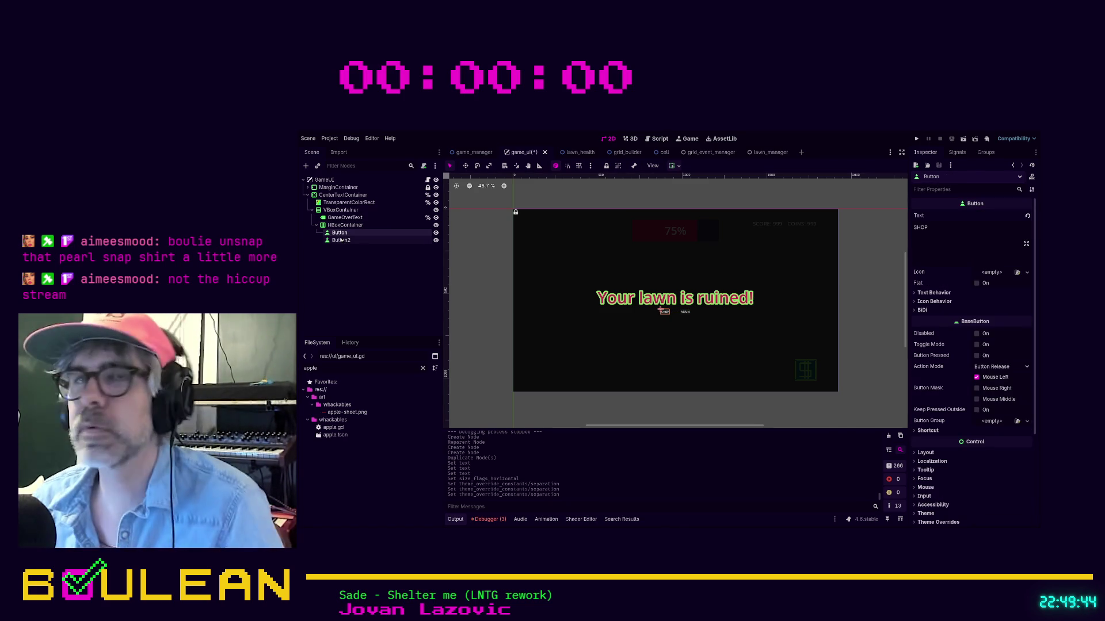
Select both buttons and set their Custom Minimum Size to 128 × 128.
{"action": "left_click", "coordinate": [341, 240], "text": "shift"}
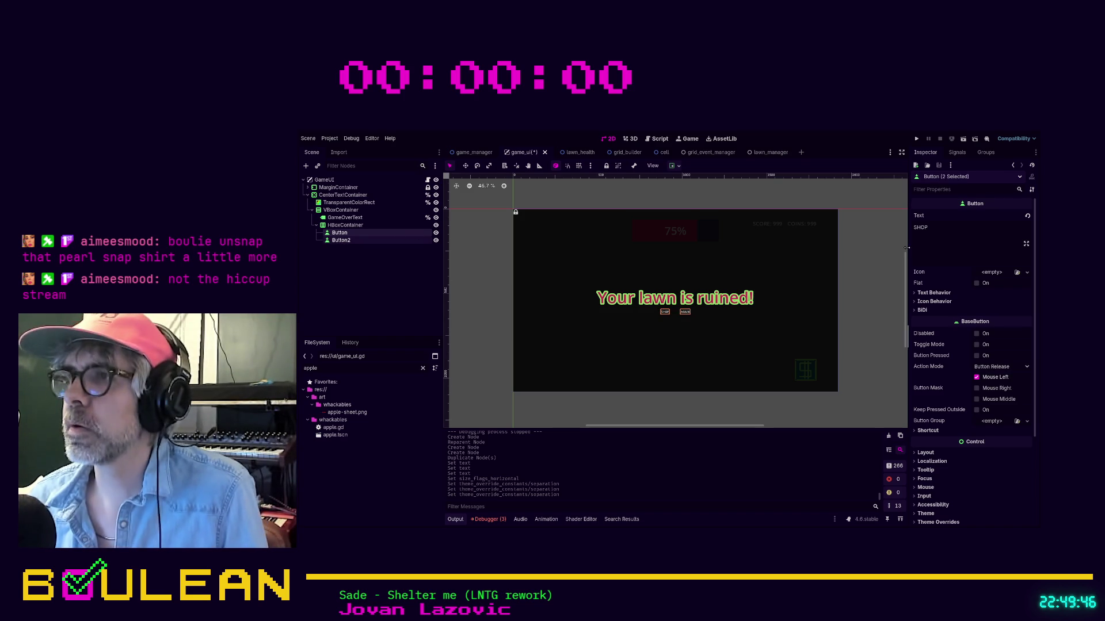
{"action": "left_click", "coordinate": [935, 452]}
{"action": "scroll", "coordinate": [978, 391], "scroll_direction": "down", "scroll_amount": 1}
{"action": "scroll", "coordinate": [985, 382], "scroll_direction": "down", "scroll_amount": 1}
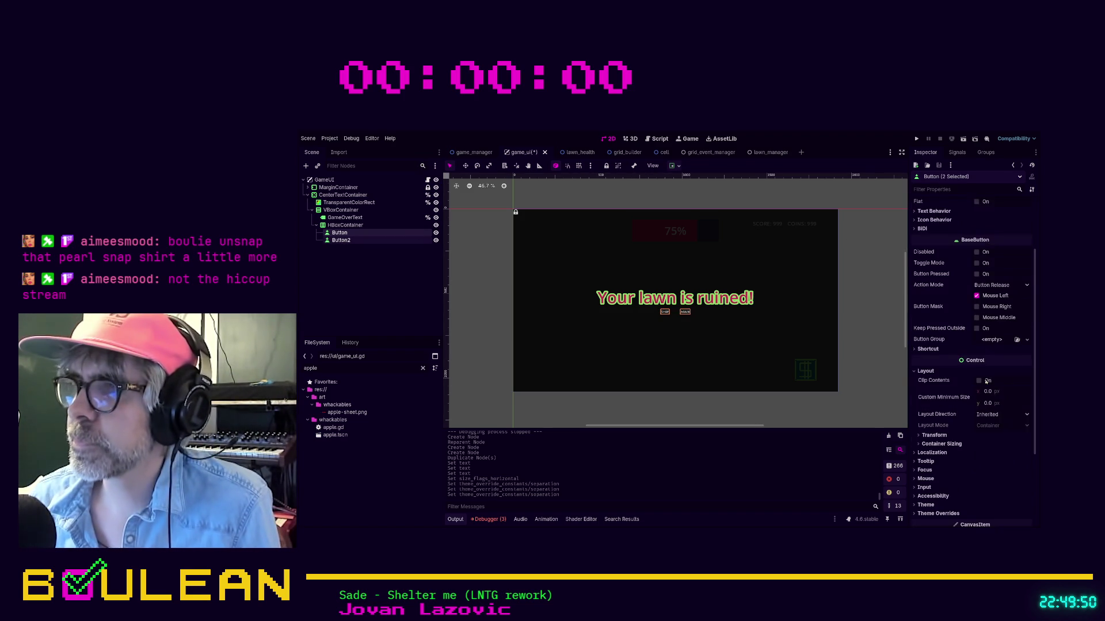
{"action": "left_click", "coordinate": [988, 391]}
{"action": "type", "text": "128"}
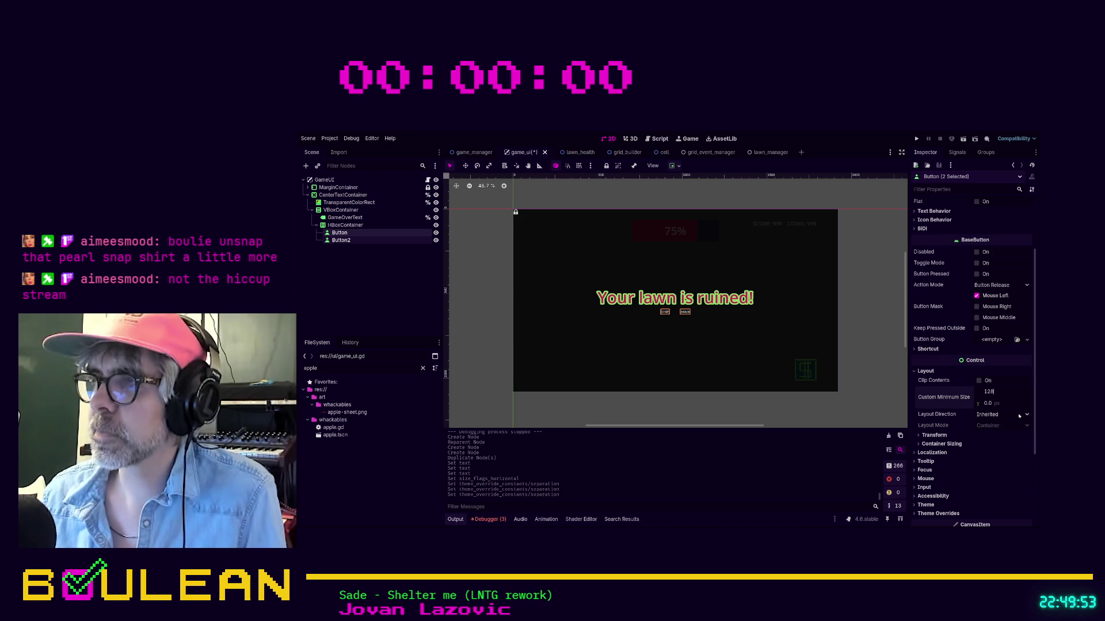
{"action": "key", "text": "Tab"}
{"action": "type", "text": "128"}
{"action": "key", "text": "Return"}
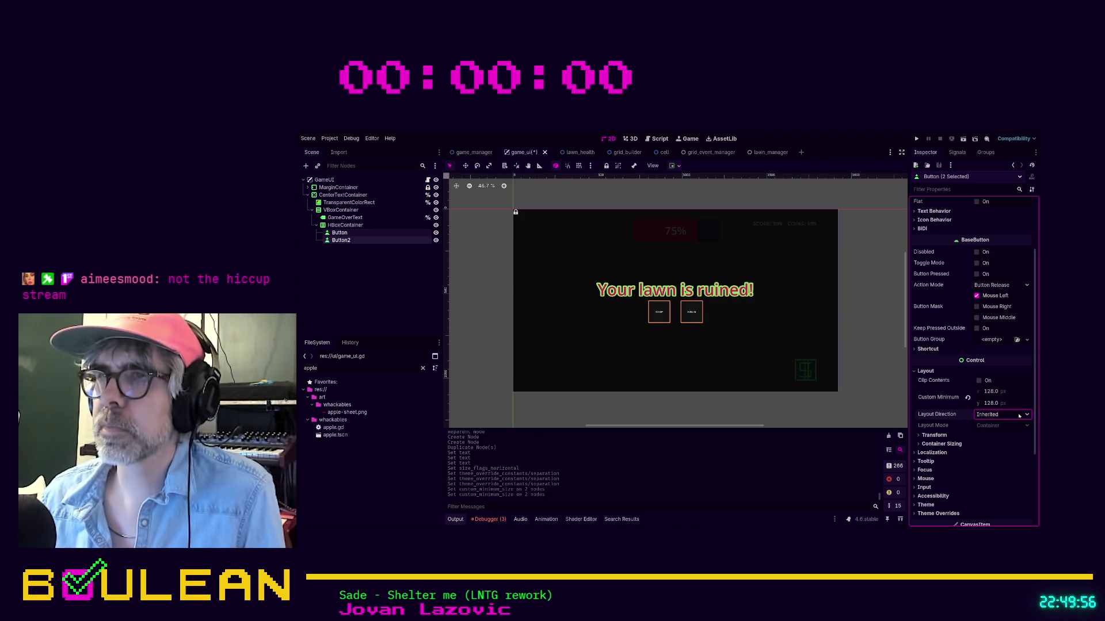
{"action": "left_click", "coordinate": [881, 388]}
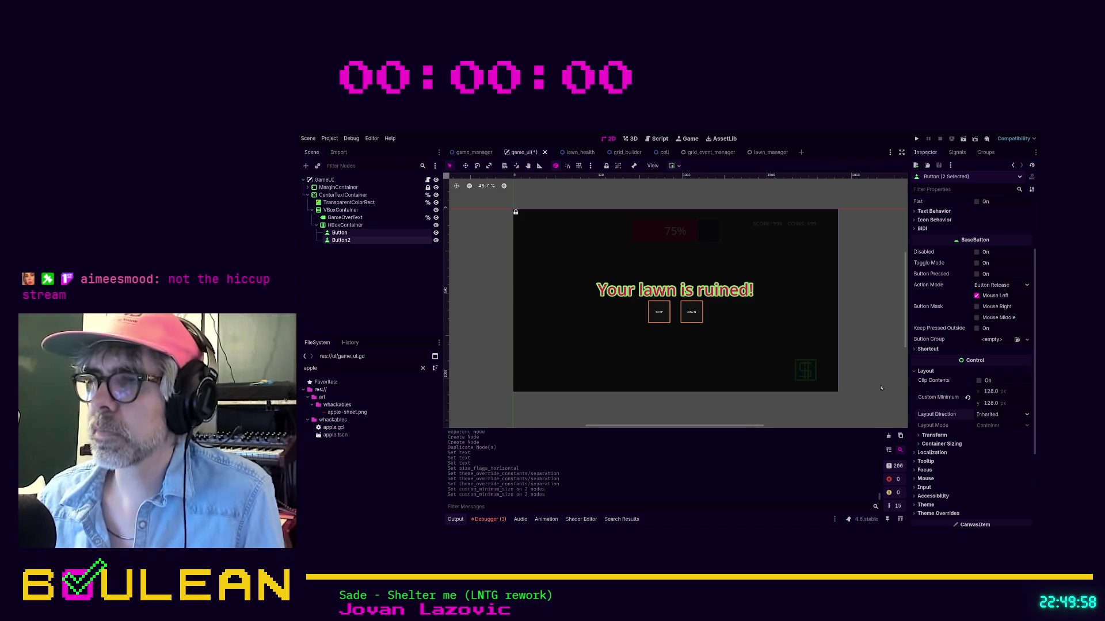
{"action": "left_click", "coordinate": [347, 218]}
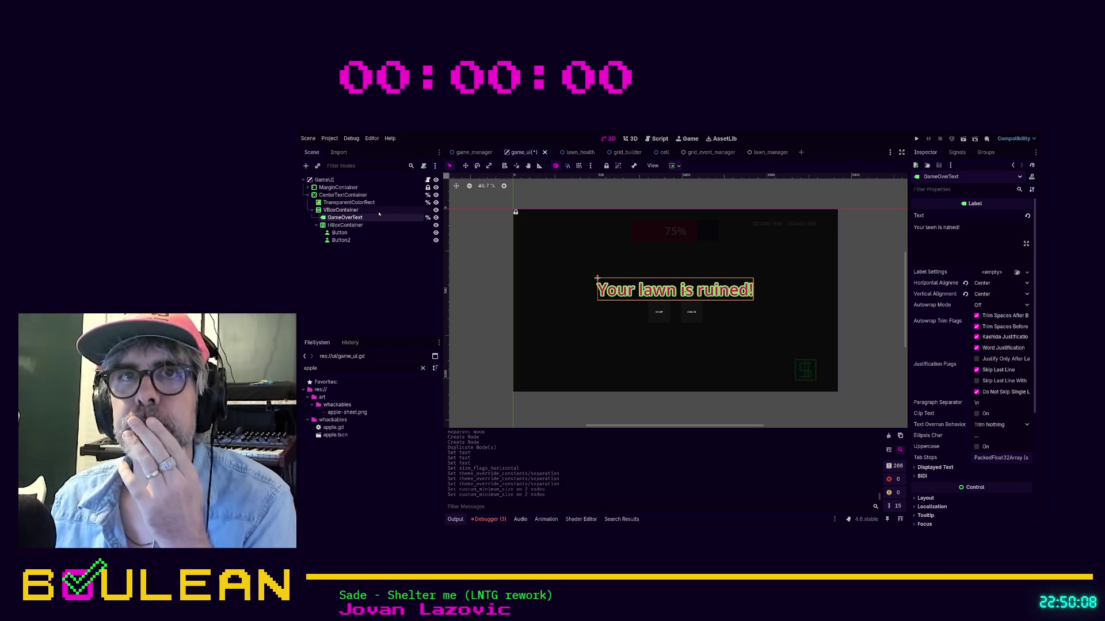
Select the VBoxContainer and expand Theme Overrides > Constants to show Separation.
{"action": "left_click", "coordinate": [378, 211]}
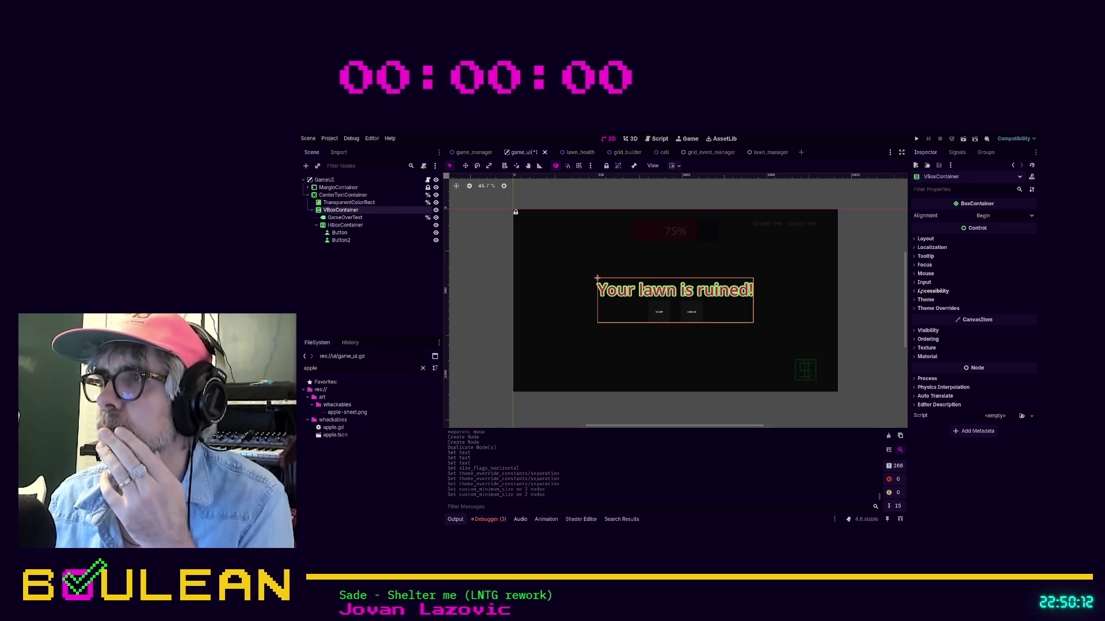
{"action": "left_click", "coordinate": [919, 239]}
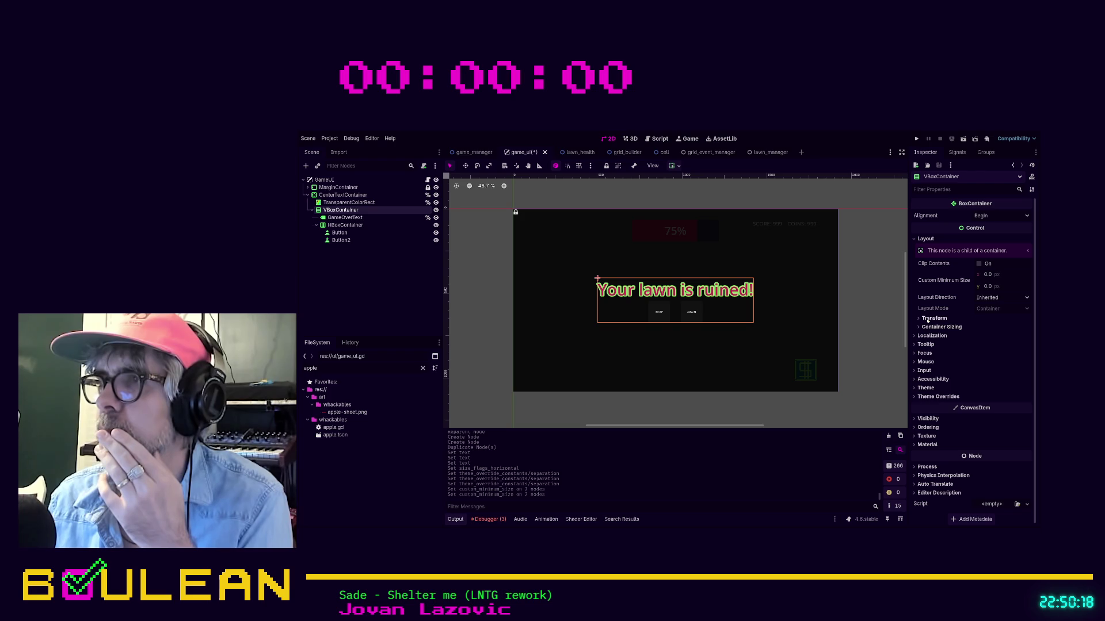
{"action": "left_click", "coordinate": [929, 327]}
{"action": "left_click", "coordinate": [928, 319]}
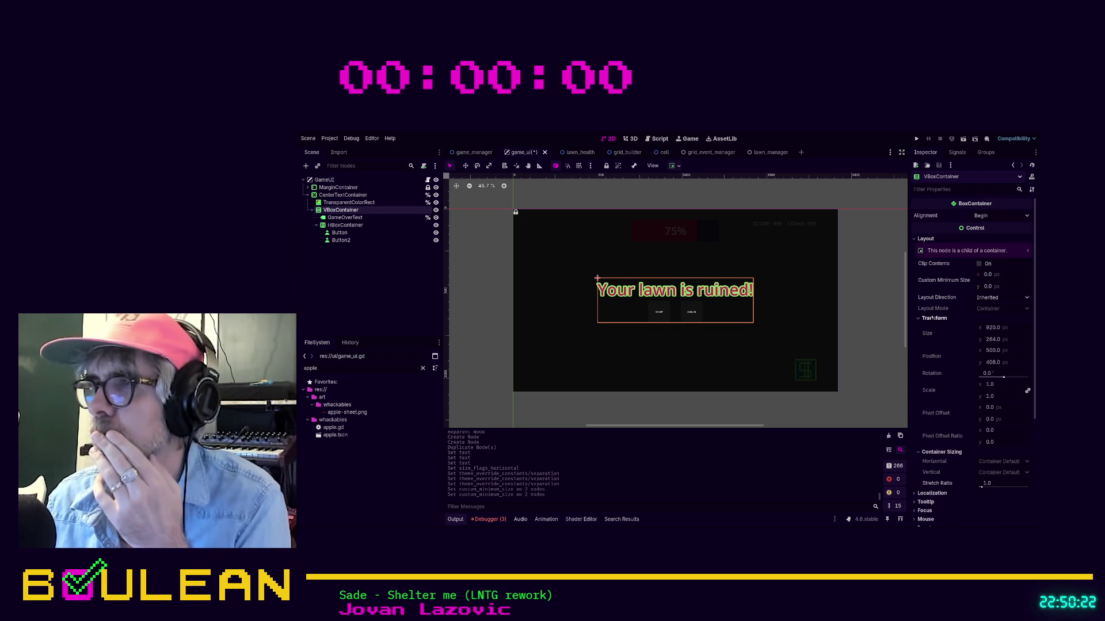
{"action": "scroll", "coordinate": [948, 324], "scroll_direction": "down", "scroll_amount": 2}
{"action": "scroll", "coordinate": [950, 317], "scroll_direction": "up", "scroll_amount": 2}
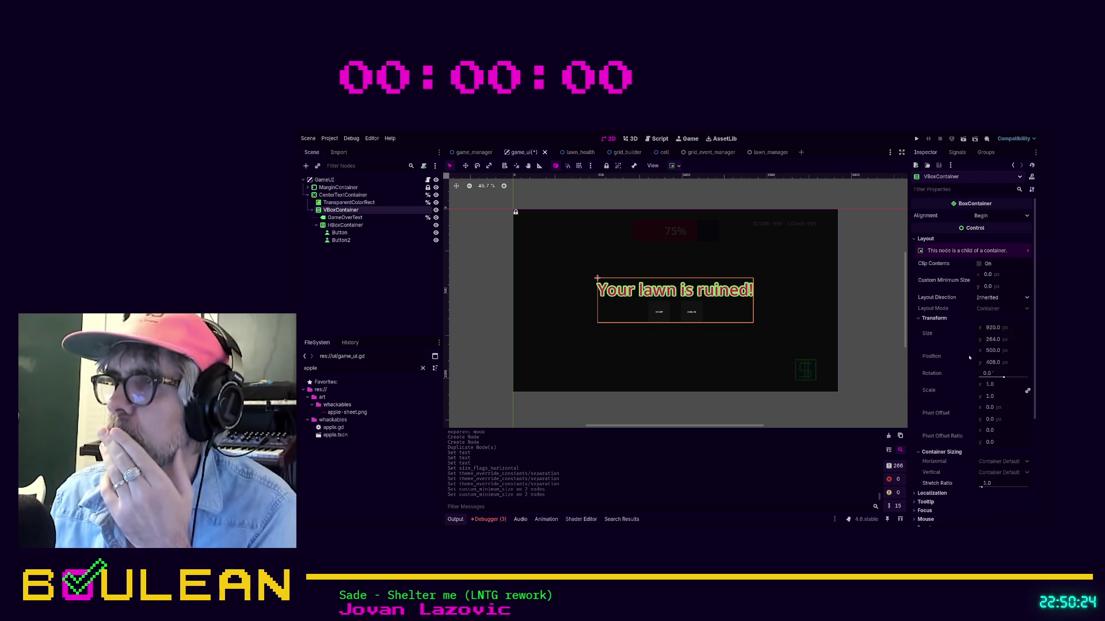
{"action": "scroll", "coordinate": [955, 323], "scroll_direction": "down", "scroll_amount": 2}
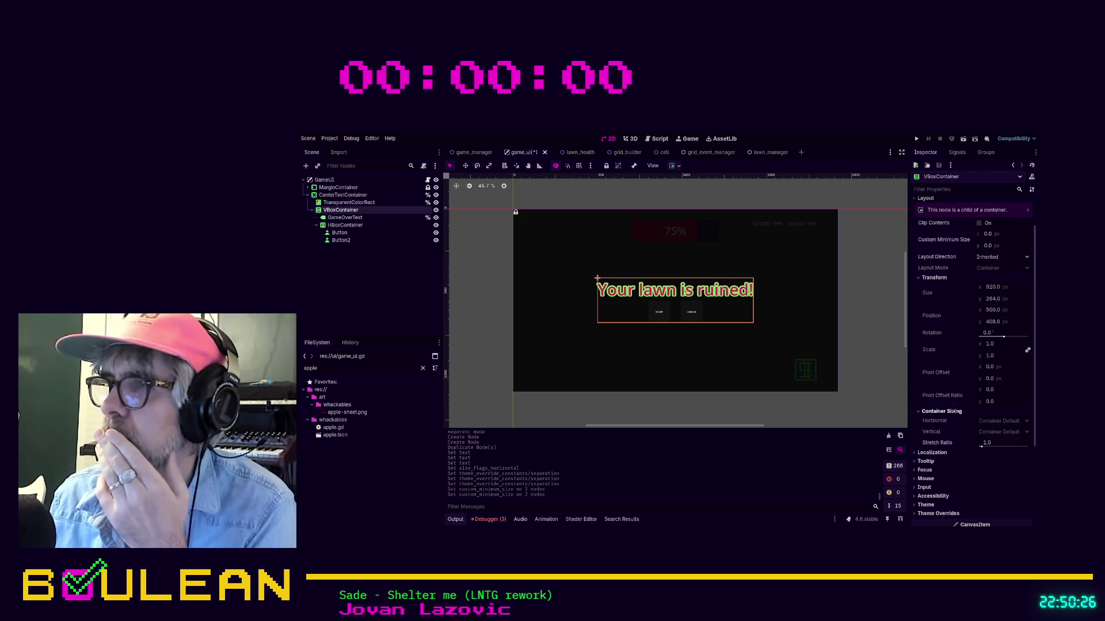
{"action": "left_click", "coordinate": [947, 412]}
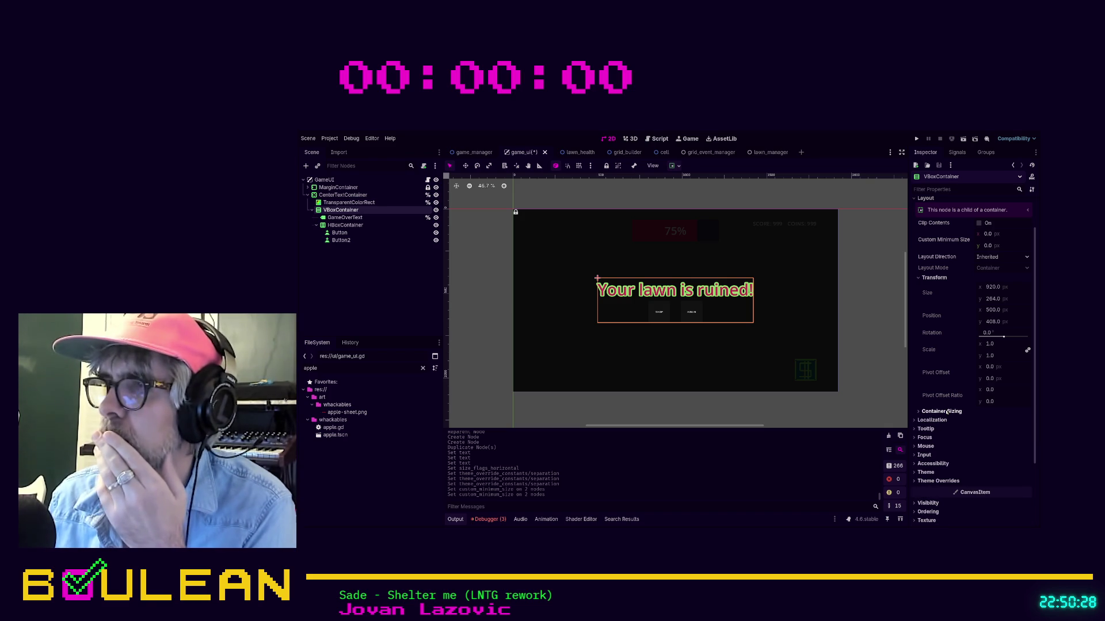
{"action": "left_click", "coordinate": [931, 278]}
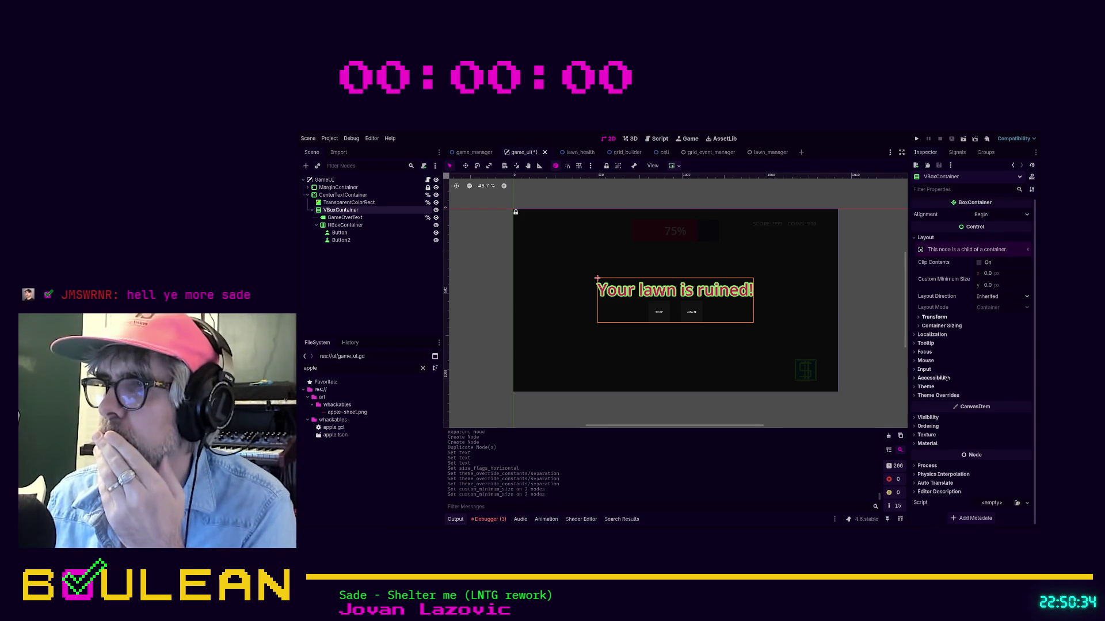
{"action": "left_click", "coordinate": [944, 396]}
{"action": "left_click", "coordinate": [931, 404]}
Try VBoxContainer separations of 32 and 128, then settle on 64.
{"action": "left_click", "coordinate": [992, 412]}
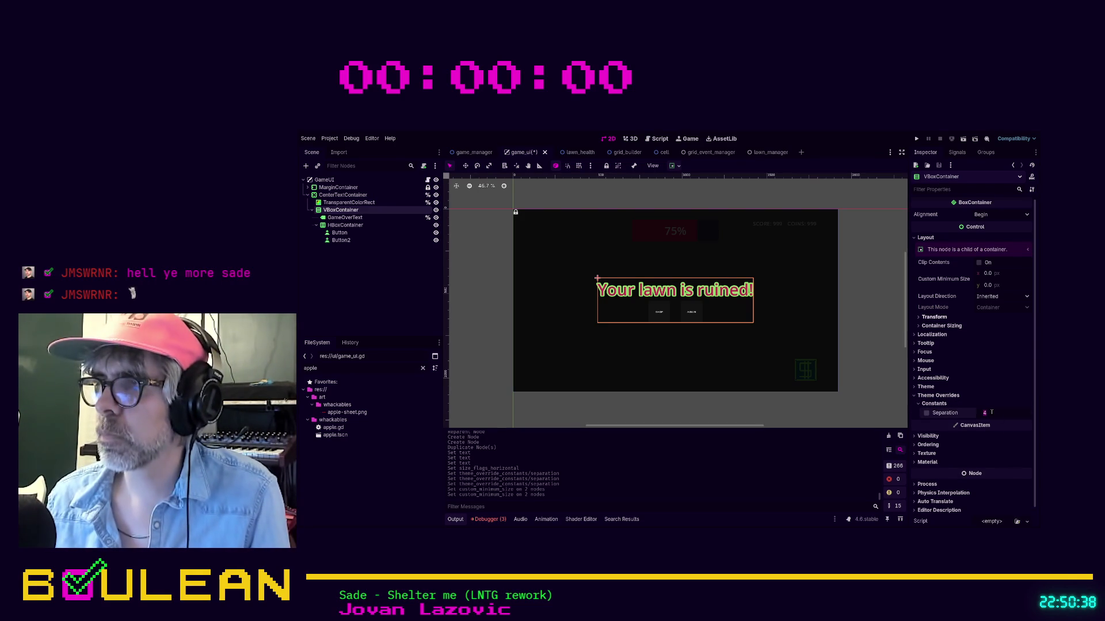
{"action": "type", "text": "32"}
{"action": "key", "text": "Return"}
{"action": "left_click", "coordinate": [991, 413]}
{"action": "type", "text": "128"}
{"action": "key", "text": "Return"}
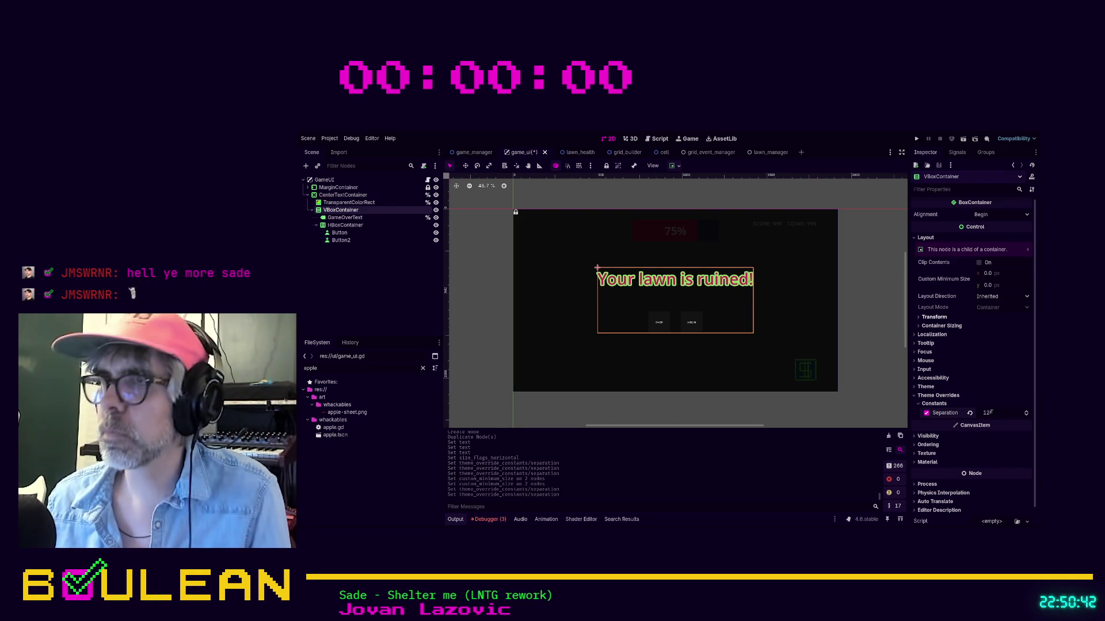
{"action": "left_click", "coordinate": [991, 411]}
{"action": "type", "text": "64"}
{"action": "key", "text": "Return"}
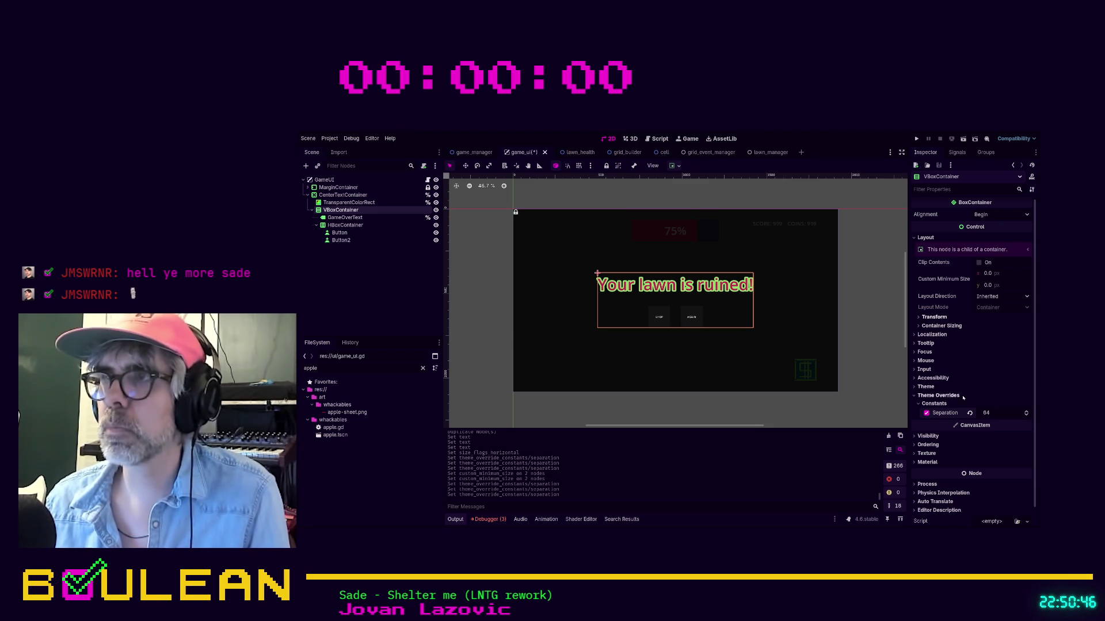
Deselect everything and save the game_ui scene.
{"action": "left_click", "coordinate": [766, 326]}
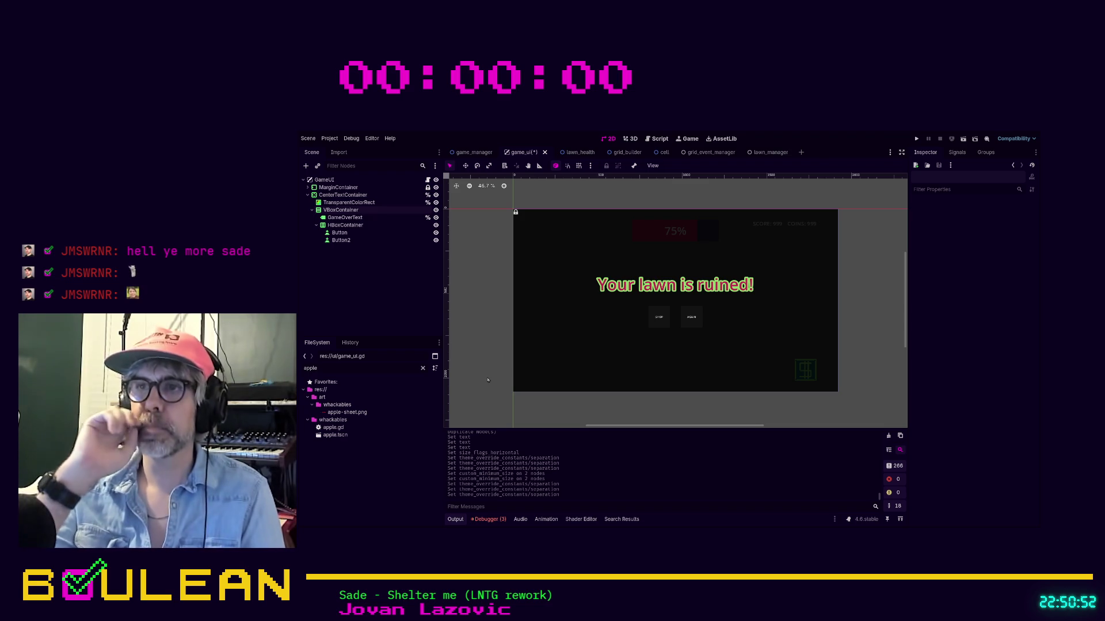
{"action": "key", "text": "ctrl+s"}
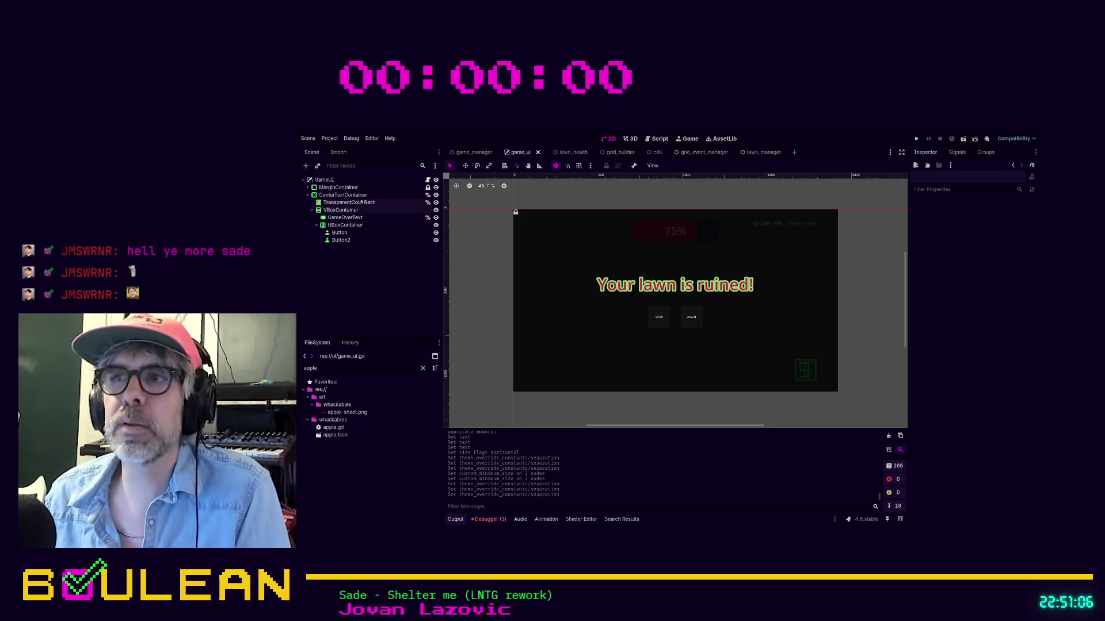
{"action": "left_click", "coordinate": [308, 187]}
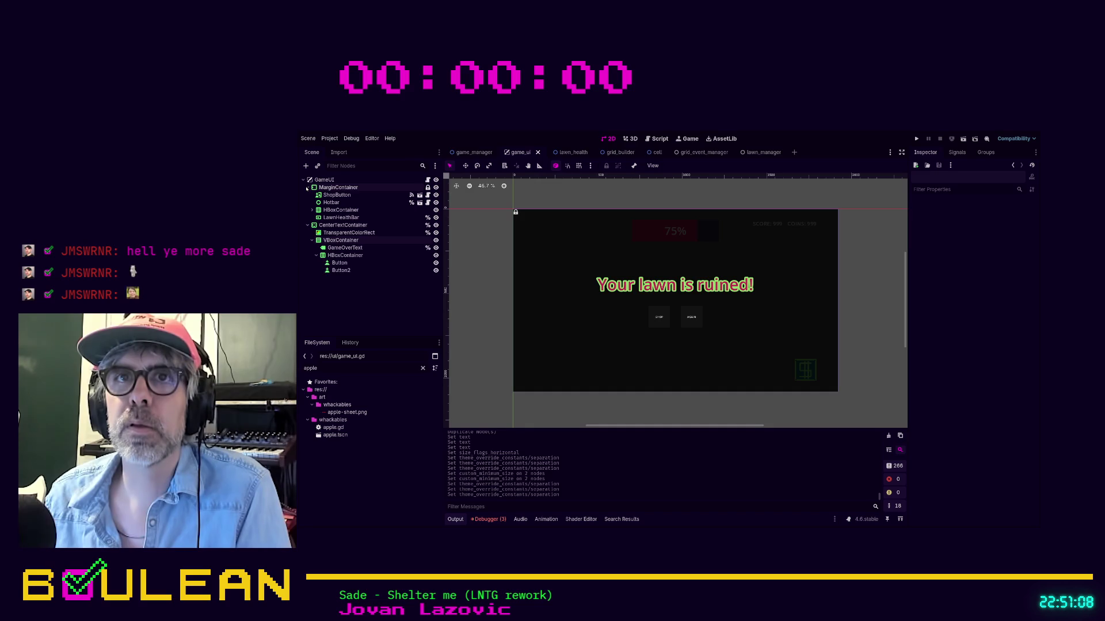
Cut ShopButton into the game-over HBoxContainer, placing it before the AGAIN button.
{"action": "left_click", "coordinate": [344, 196]}
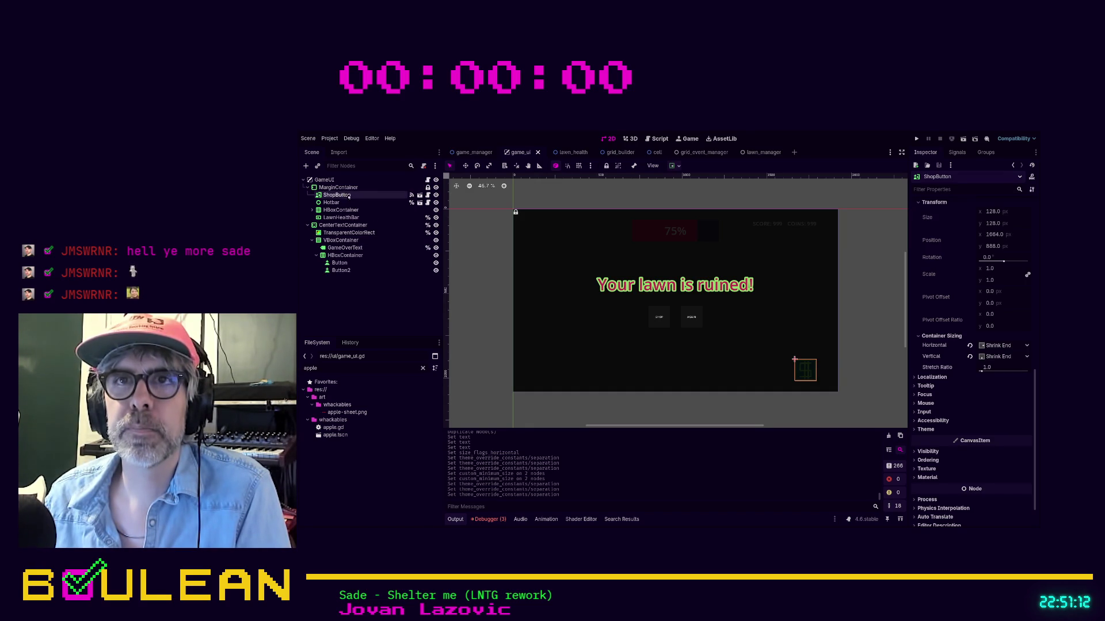
{"action": "key", "text": "ctrl+x"}
{"action": "left_click", "coordinate": [345, 248]}
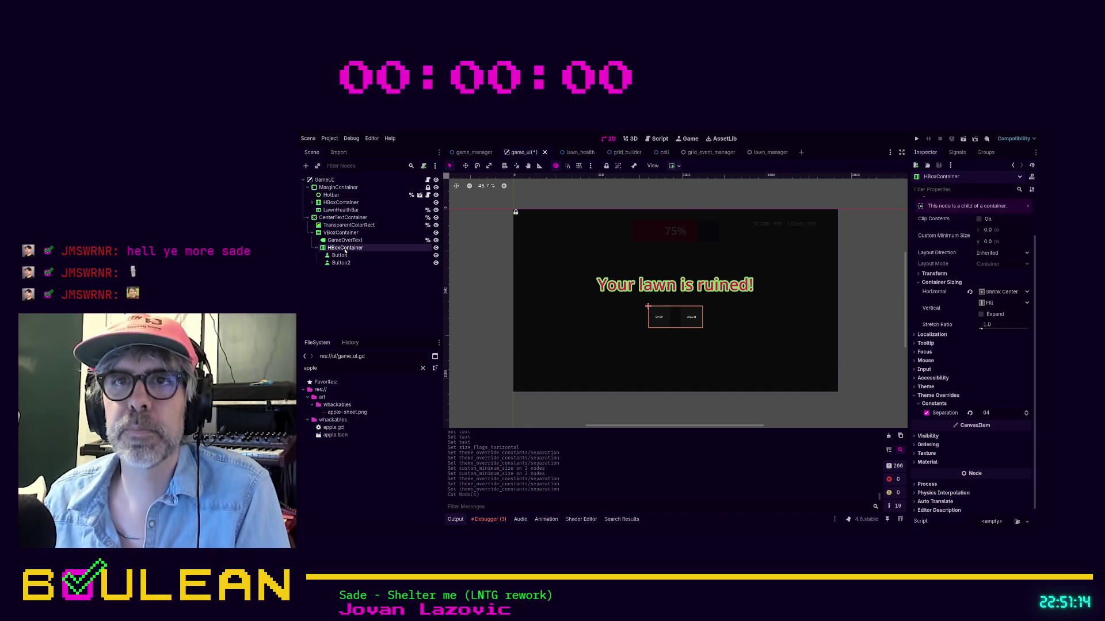
{"action": "key", "text": "ctrl+v"}
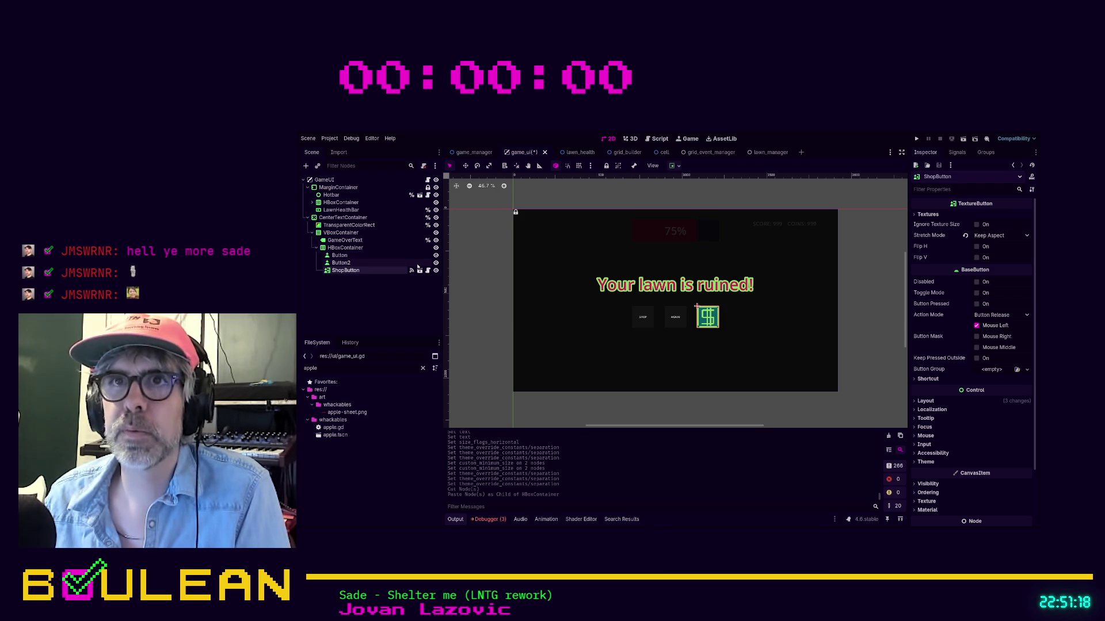
{"action": "left_click", "coordinate": [436, 255]}
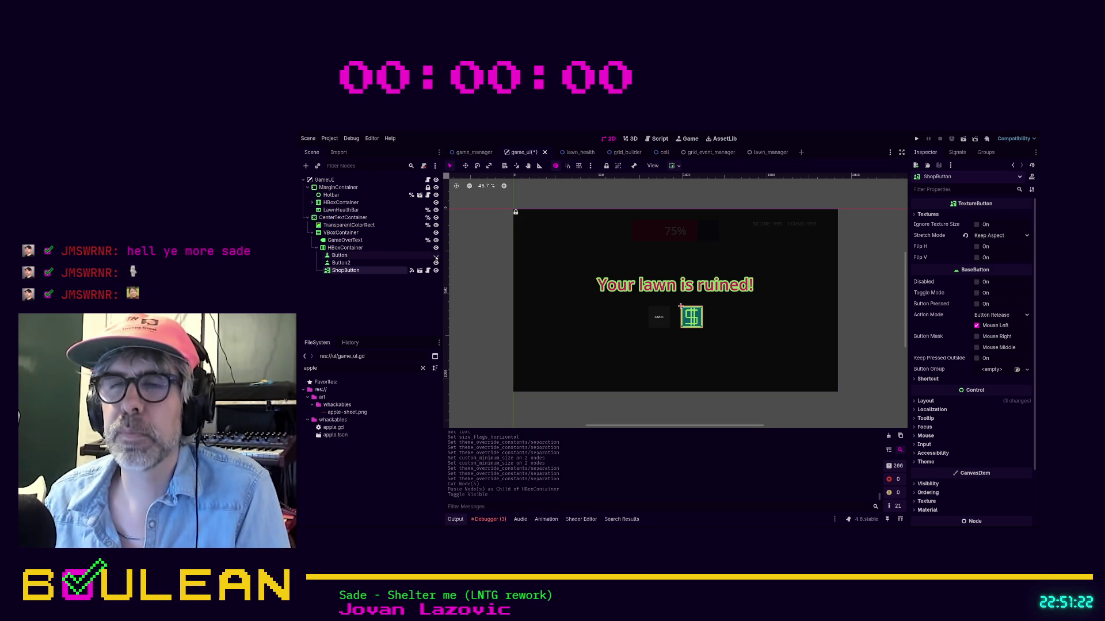
{"action": "left_click_drag", "start_coordinate": [345, 271], "coordinate": [352, 260]}
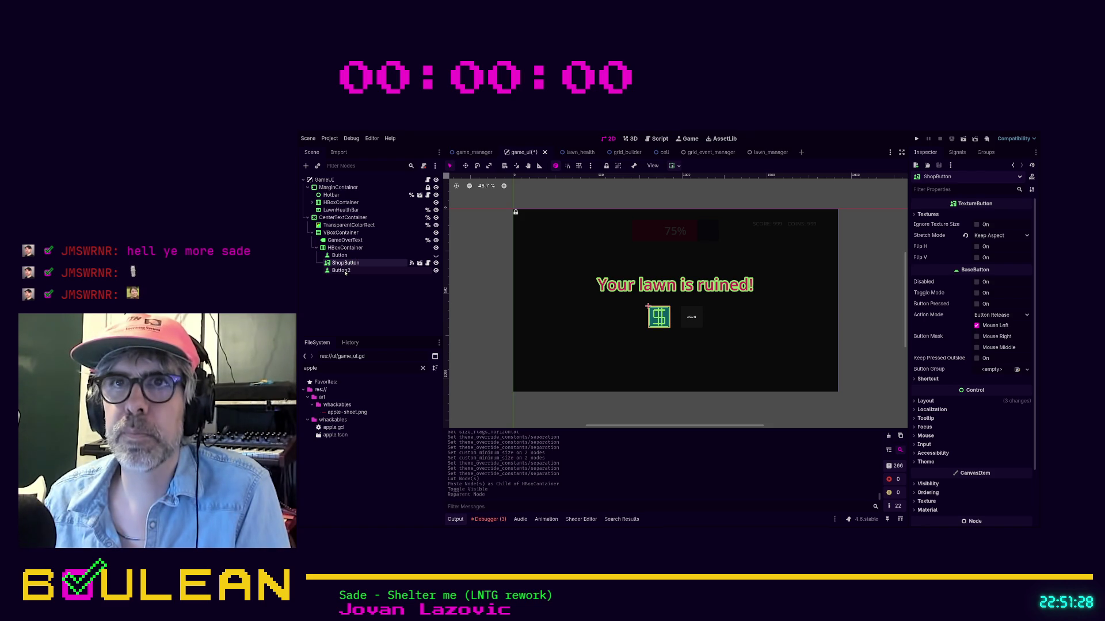
Delete the old SHOP Button and switch to the game_ui.gd script.
{"action": "left_click", "coordinate": [350, 255]}
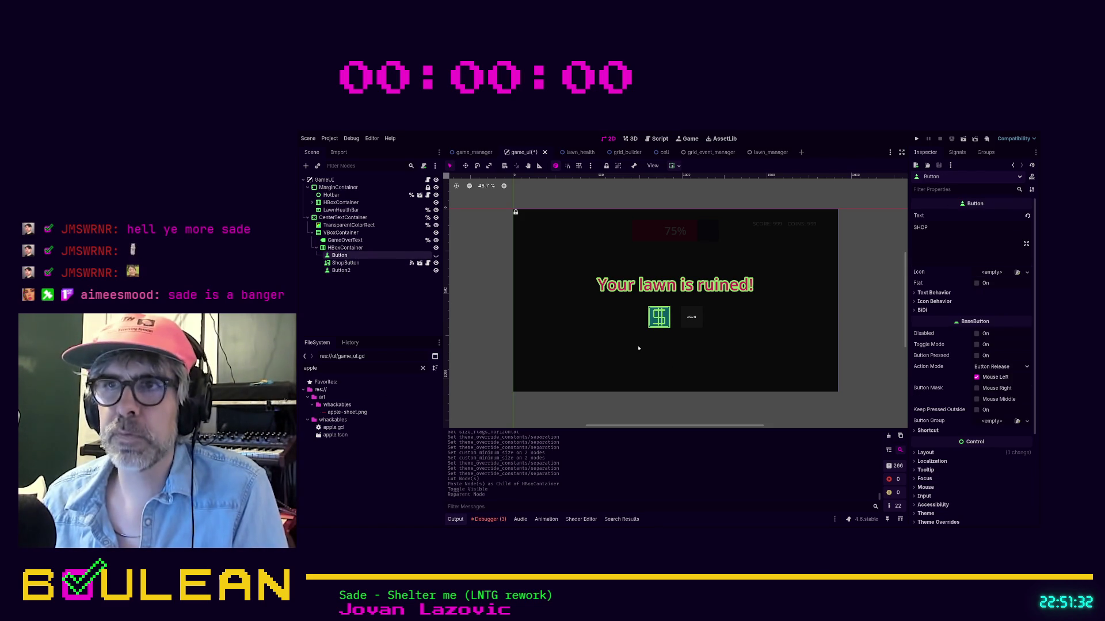
{"action": "key", "text": "Delete"}
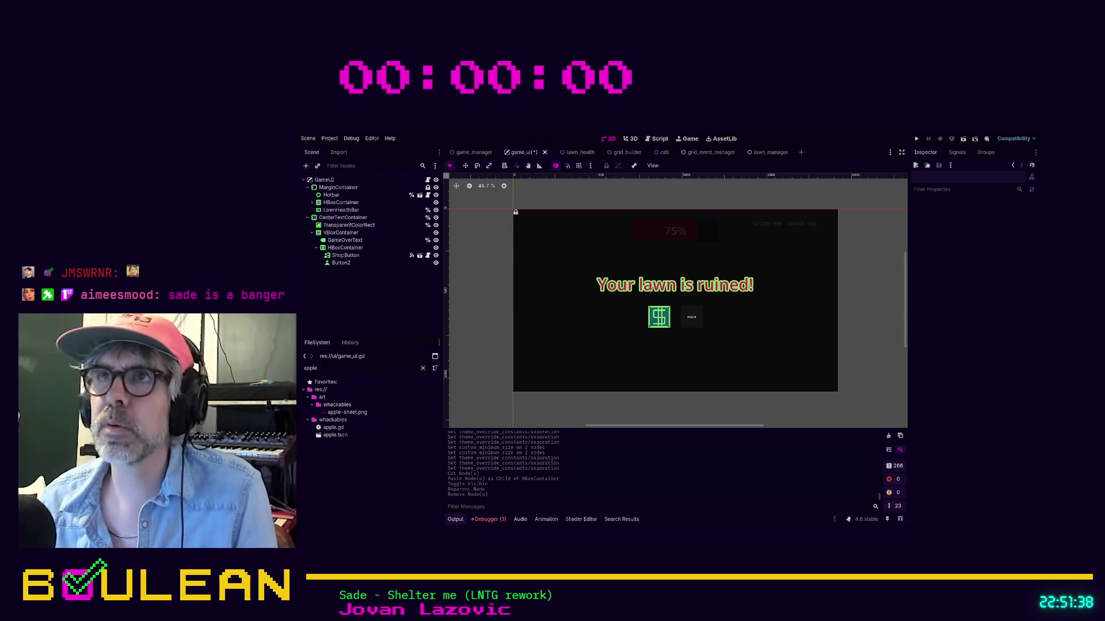
{"action": "left_click", "coordinate": [659, 139]}
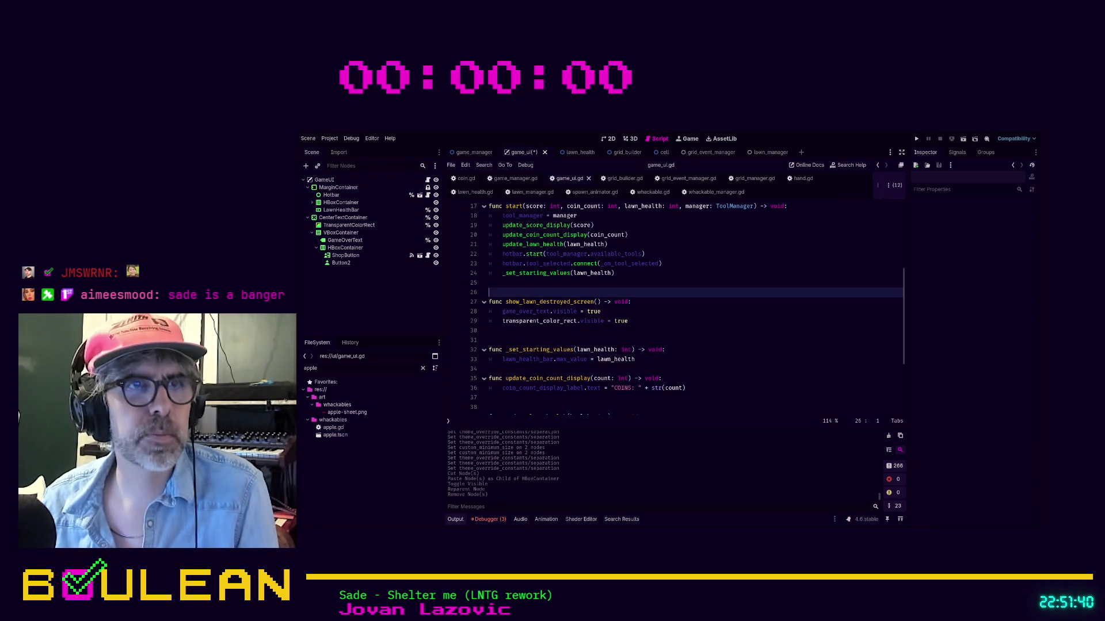
Search the project for "print" and open the match in grid_event_manager.gd.
{"action": "left_click", "coordinate": [738, 352]}
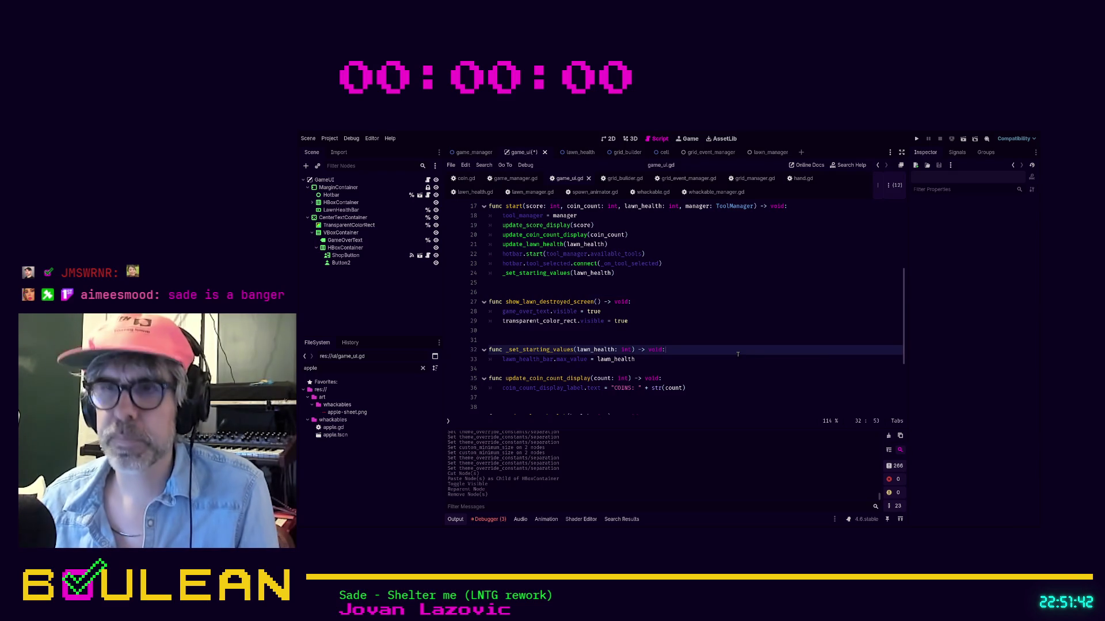
{"action": "key", "text": "ctrl+shift+f"}
{"action": "key", "text": "Return"}
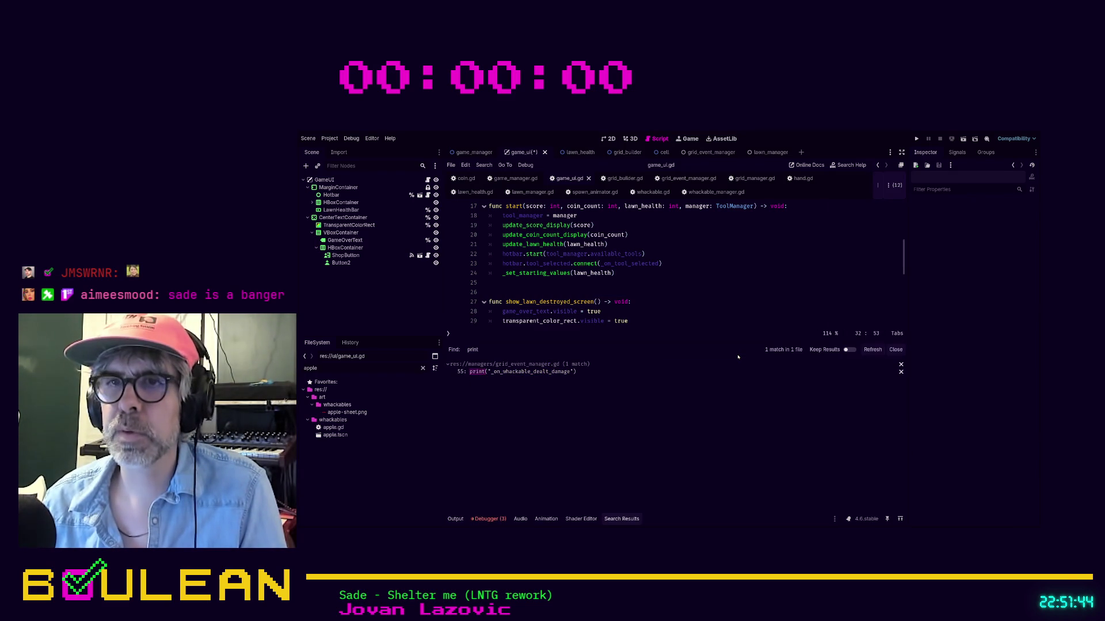
{"action": "left_click", "coordinate": [580, 371]}
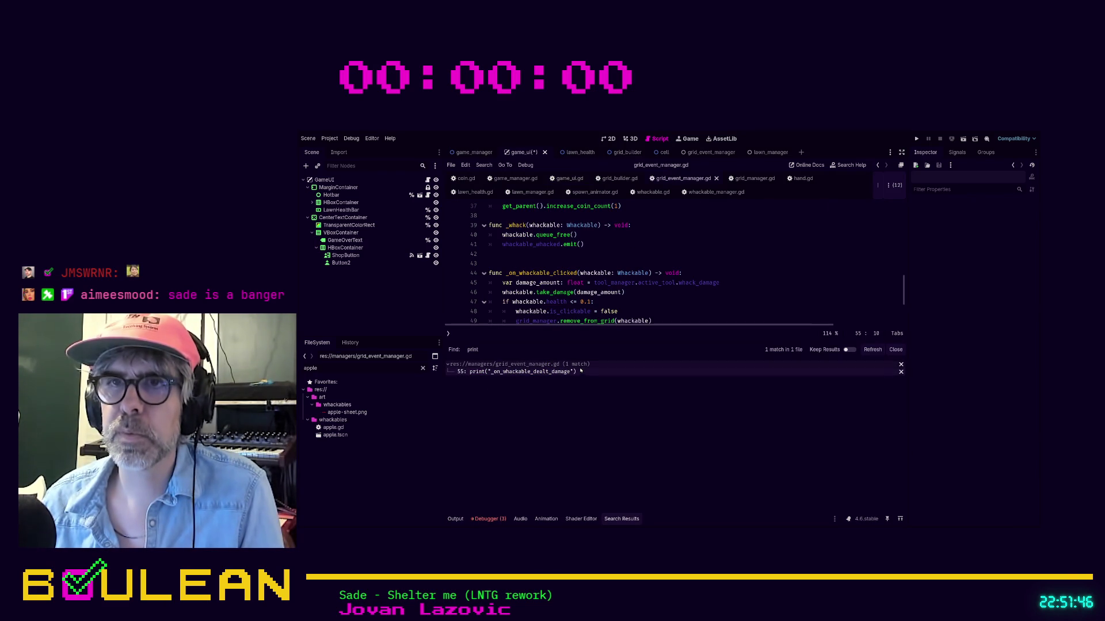
Delete the print debug statement on line 55 and save.
{"action": "left_click", "coordinate": [672, 305]}
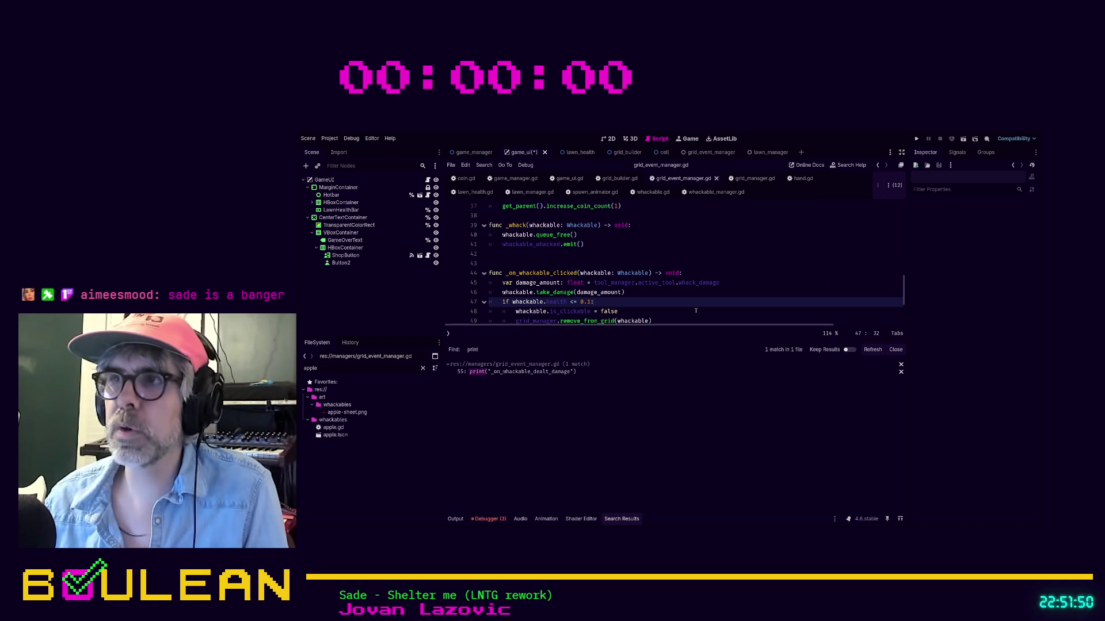
{"action": "scroll", "coordinate": [662, 274], "scroll_direction": "up", "scroll_amount": 7}
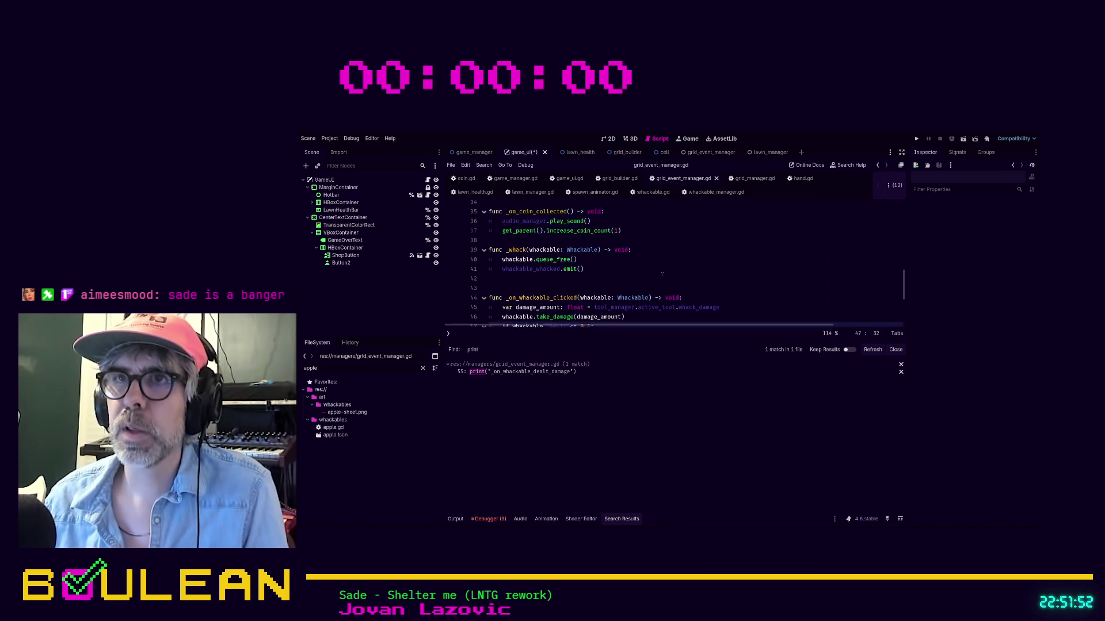
{"action": "scroll", "coordinate": [662, 273], "scroll_direction": "down", "scroll_amount": 6}
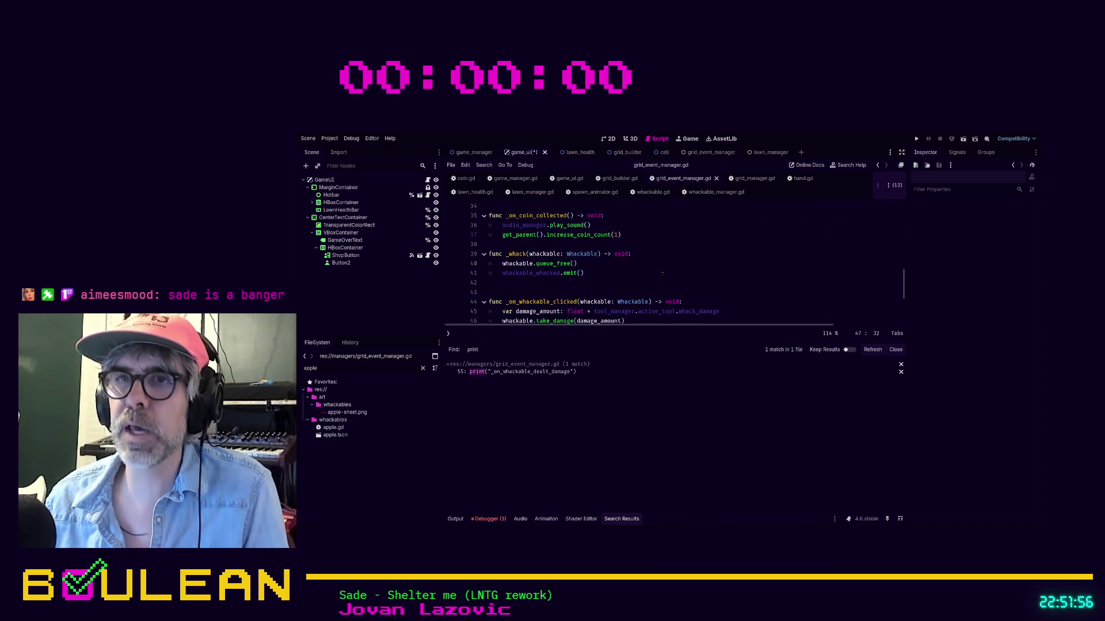
{"action": "left_click", "coordinate": [538, 372]}
{"action": "scroll", "coordinate": [661, 276], "scroll_direction": "down", "scroll_amount": 1}
{"action": "left_click", "coordinate": [639, 295]}
{"action": "key", "text": "shift+Home"}
{"action": "key", "text": "shift+Home"}
{"action": "key", "text": "BackSpace"}
{"action": "key", "text": "BackSpace"}
{"action": "key", "text": "ctrl+s"}
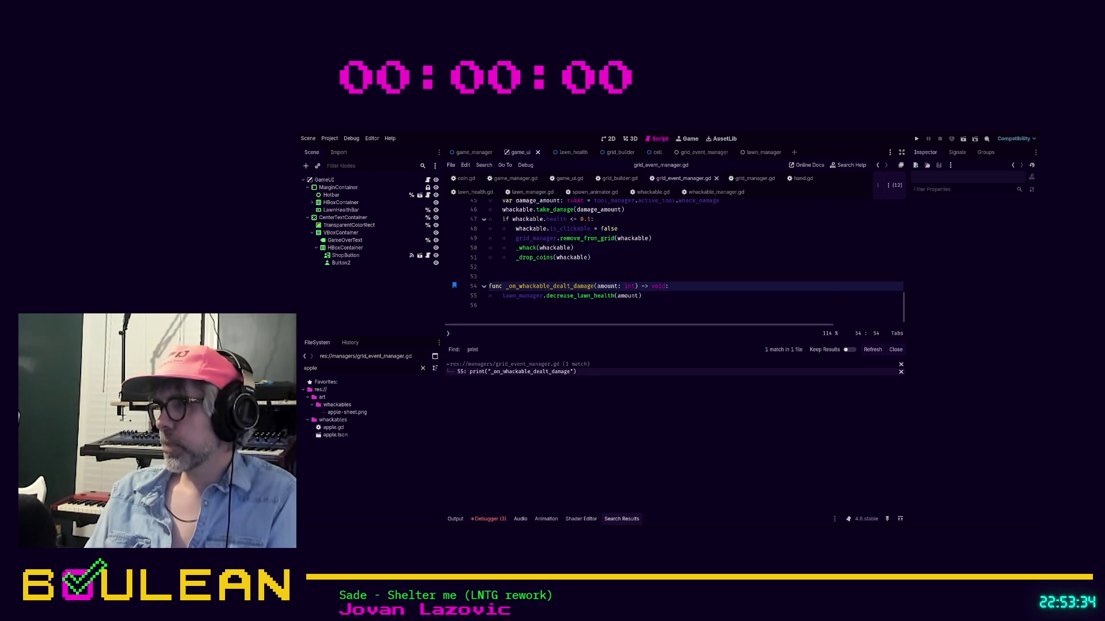
Switch the script editor from grid_event_manager.gd to game_manager.gd.
{"action": "left_click", "coordinate": [687, 314]}
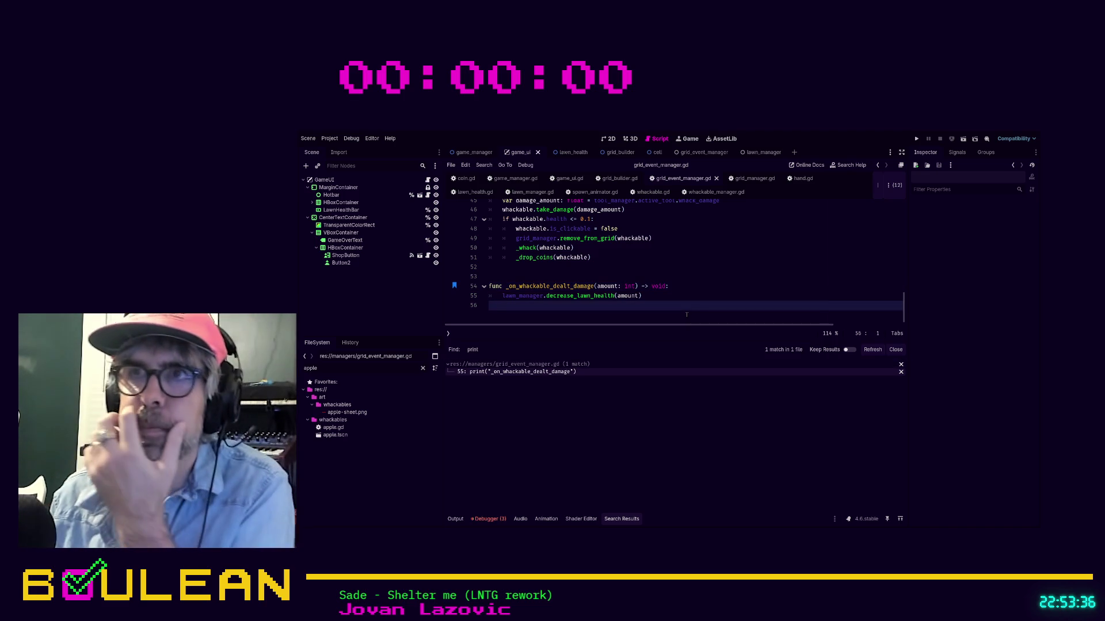
{"action": "left_click", "coordinate": [523, 180]}
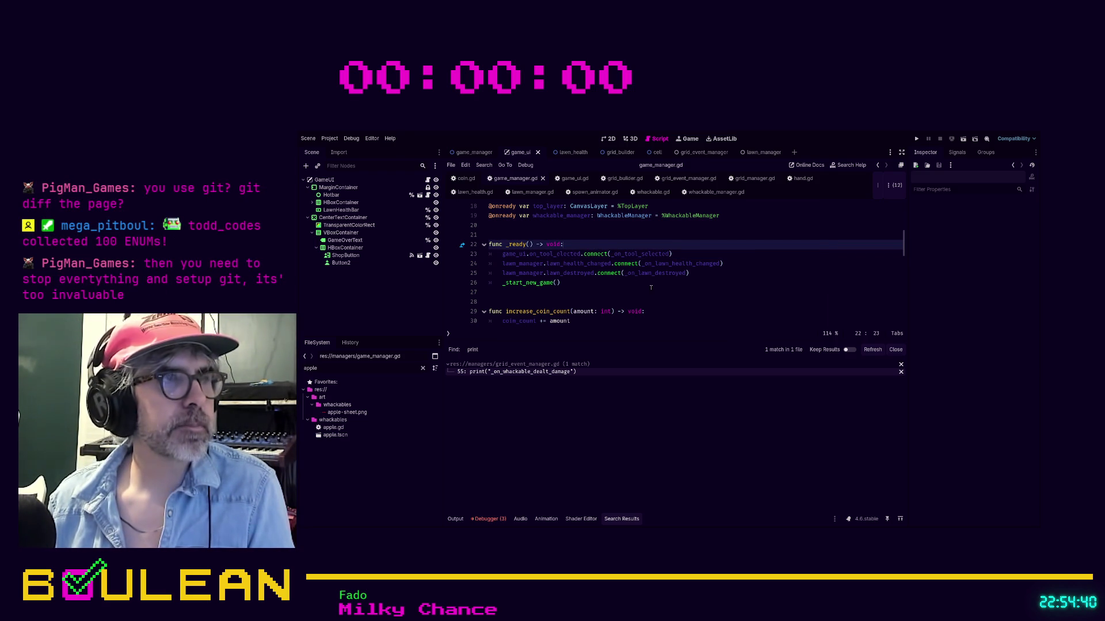
Add a [Rainbow] Hello world print line in _ready and test-run the game.
{"action": "key", "text": "Return"}
{"action": "type", "text": "print"}
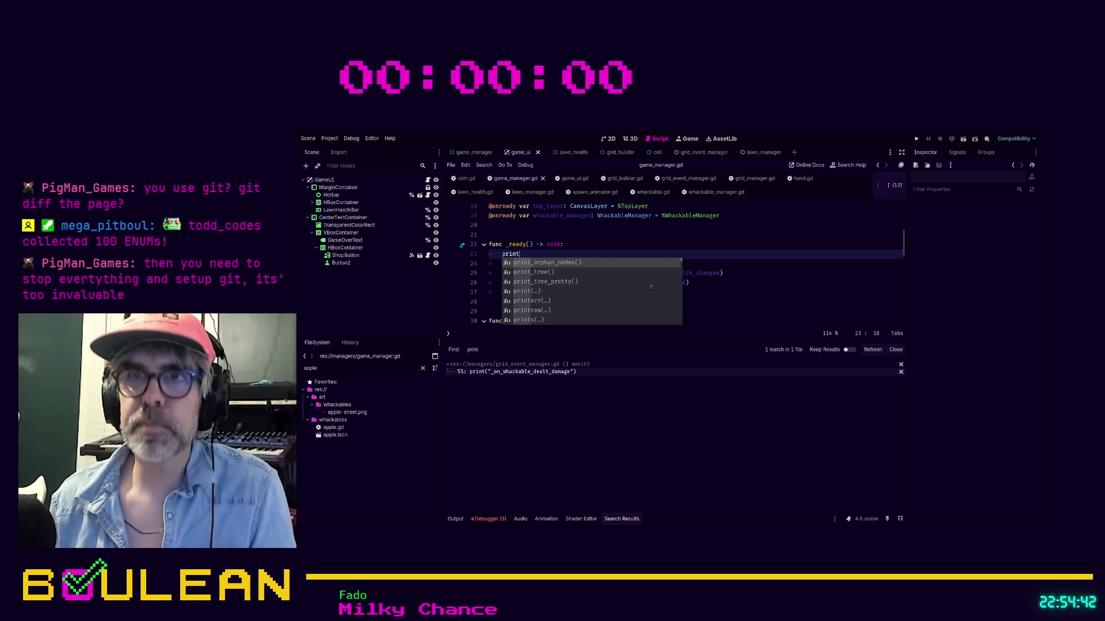
{"action": "type", "text": "("}
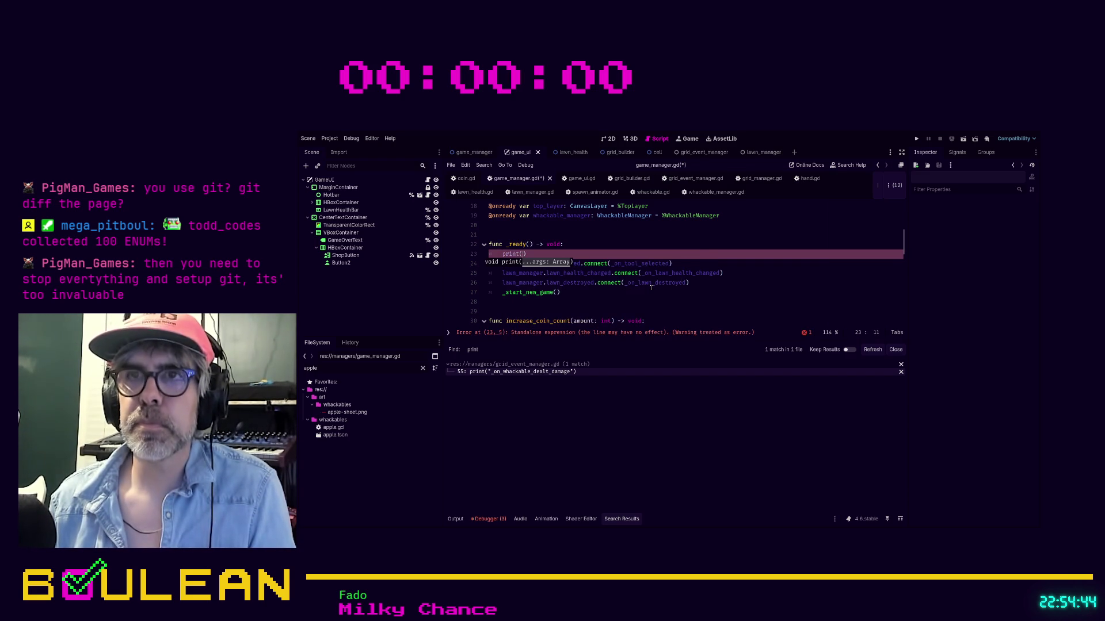
{"action": "type", "text": "\"[Rainbow"}
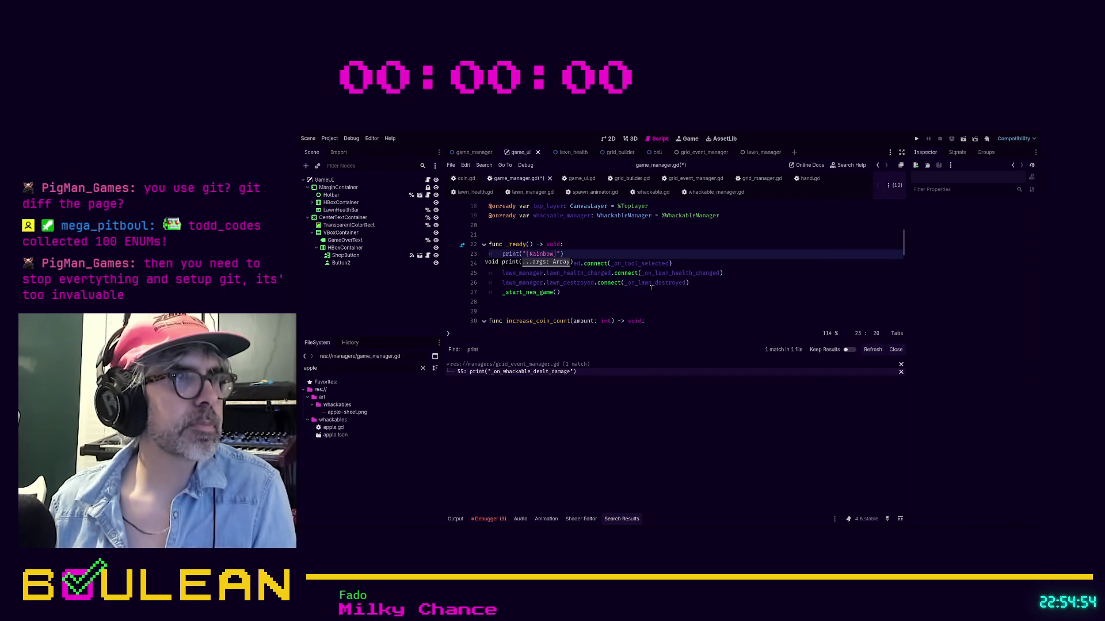
{"action": "type", "text": "Holl"}
{"action": "type", "text": "o world!"}
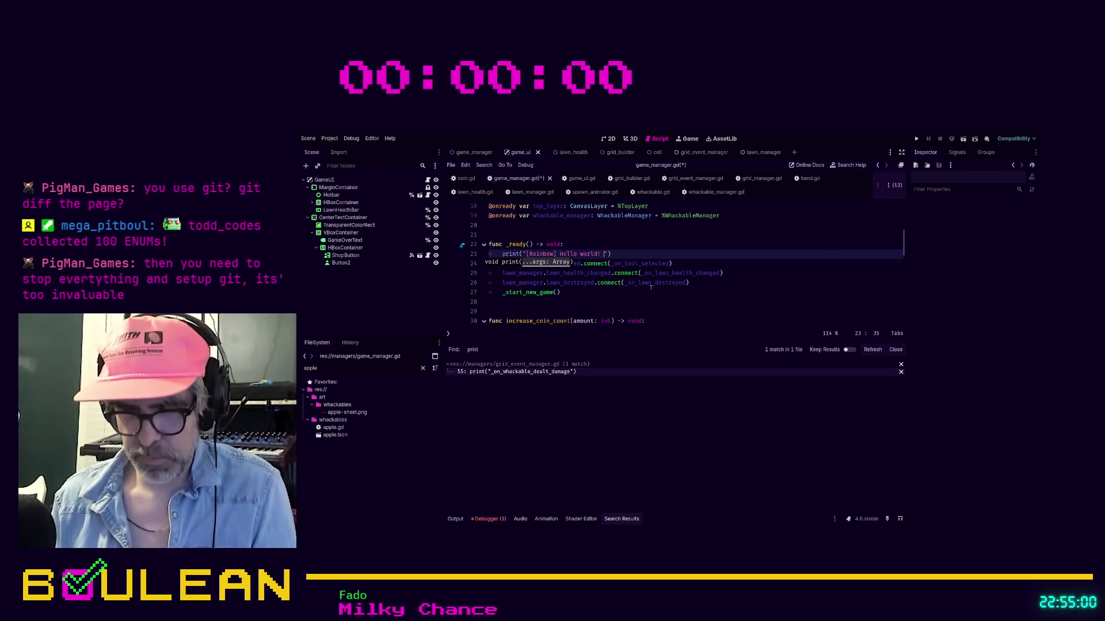
{"action": "type", "text": " - Phli"}
{"action": "type", "text": "p45"}
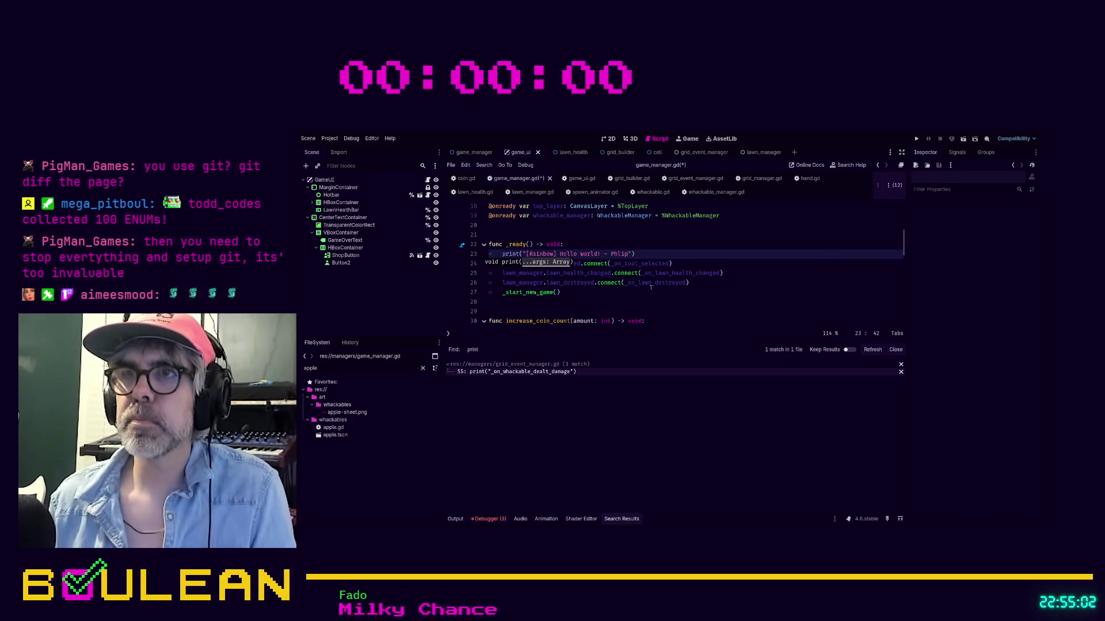
{"action": "key", "text": "F5"}
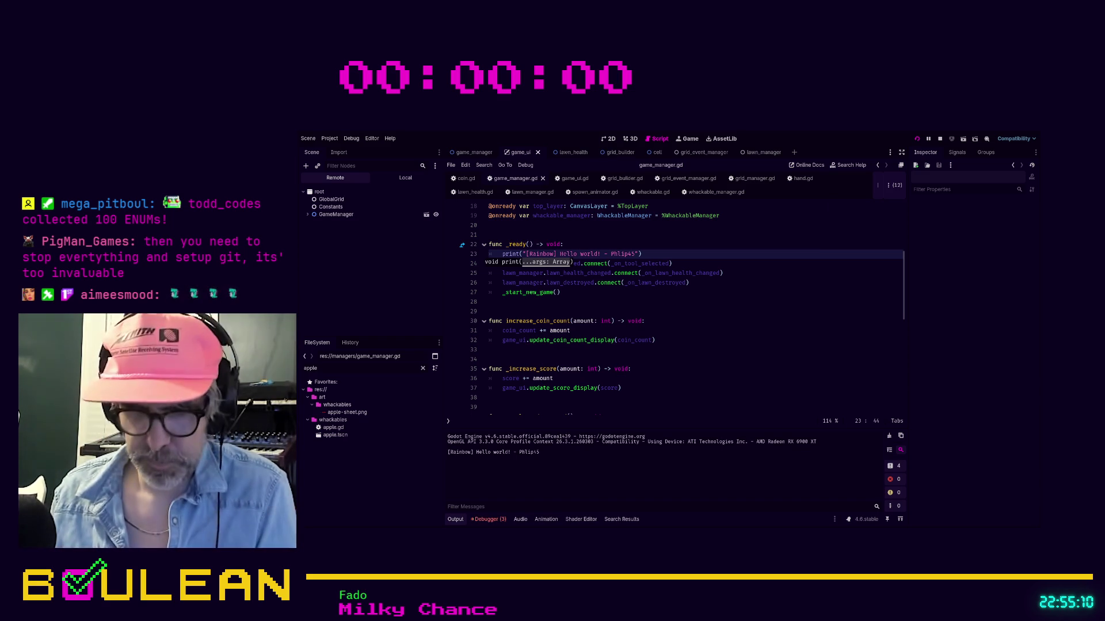
{"action": "key", "text": "F8"}
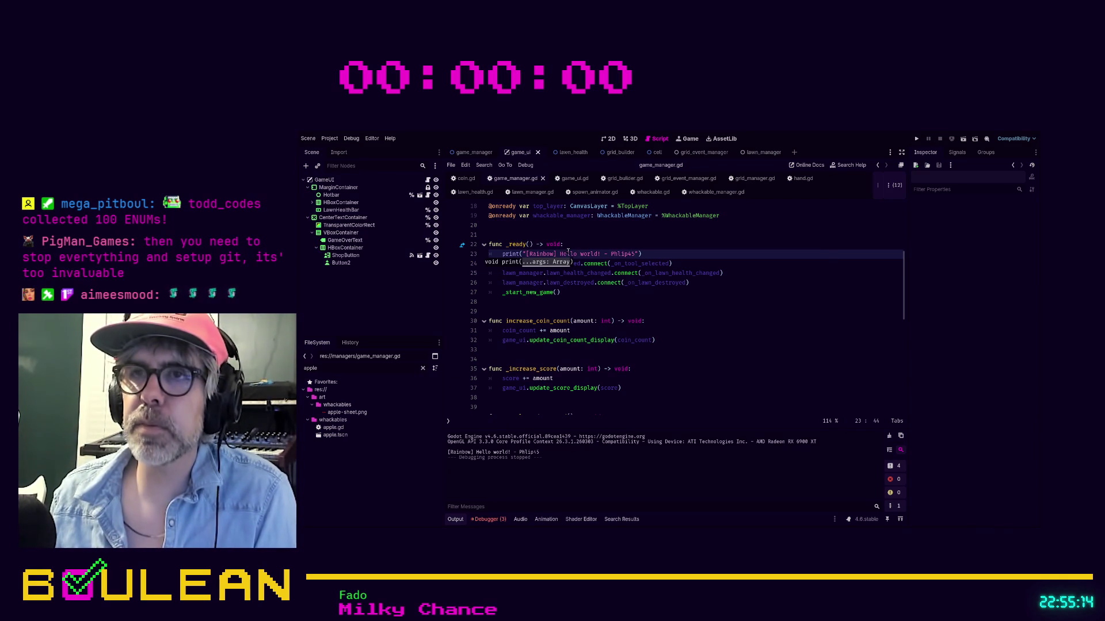
Move the [Rainbow] tag before the string's opening quote and remove the extra space.
{"action": "left_click", "coordinate": [555, 253]}
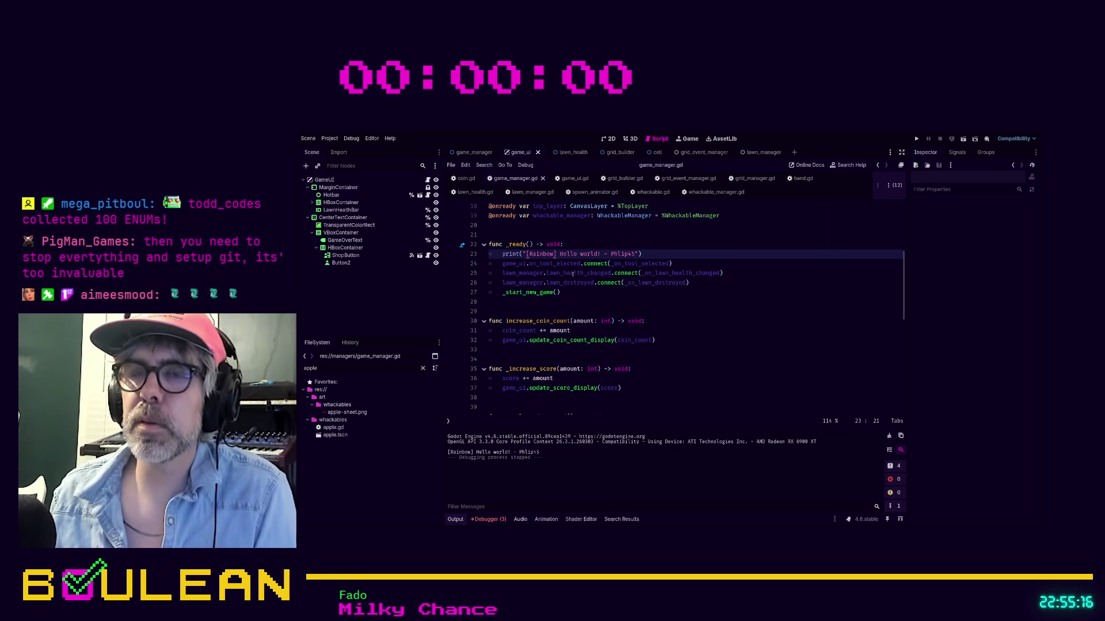
{"action": "key", "text": "shift+Left"}
{"action": "key", "text": "shift+Left"}
{"action": "key", "text": "shift+Left"}
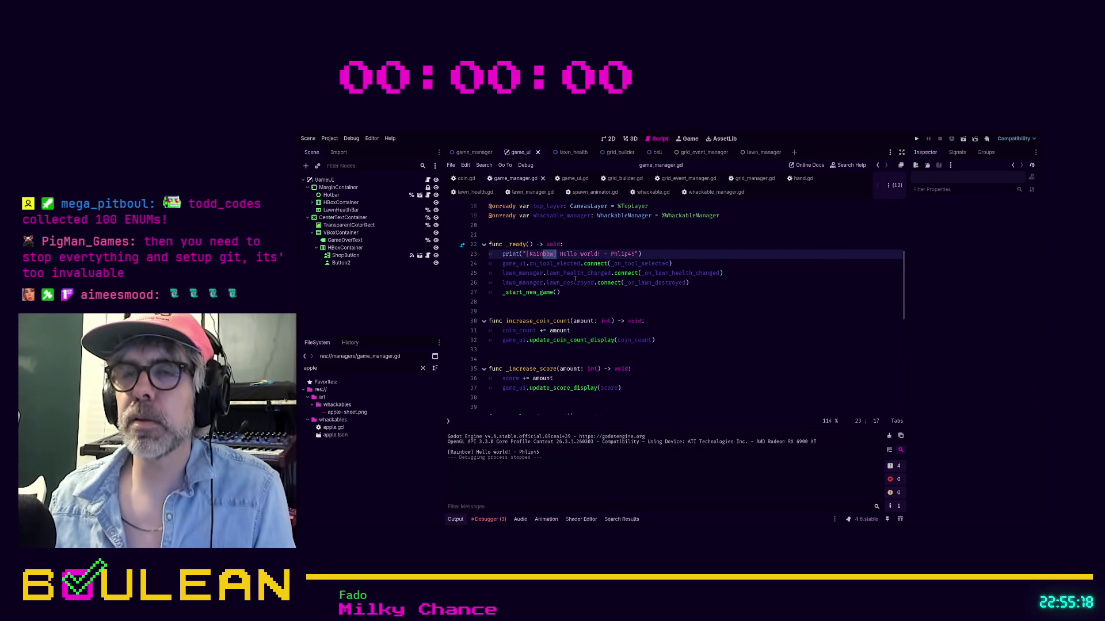
{"action": "key", "text": "shift+Left"}
{"action": "key", "text": "shift+Left"}
{"action": "key", "text": "shift+Left"}
{"action": "key", "text": "ctrl+c"}
{"action": "key", "text": "BackSpace"}
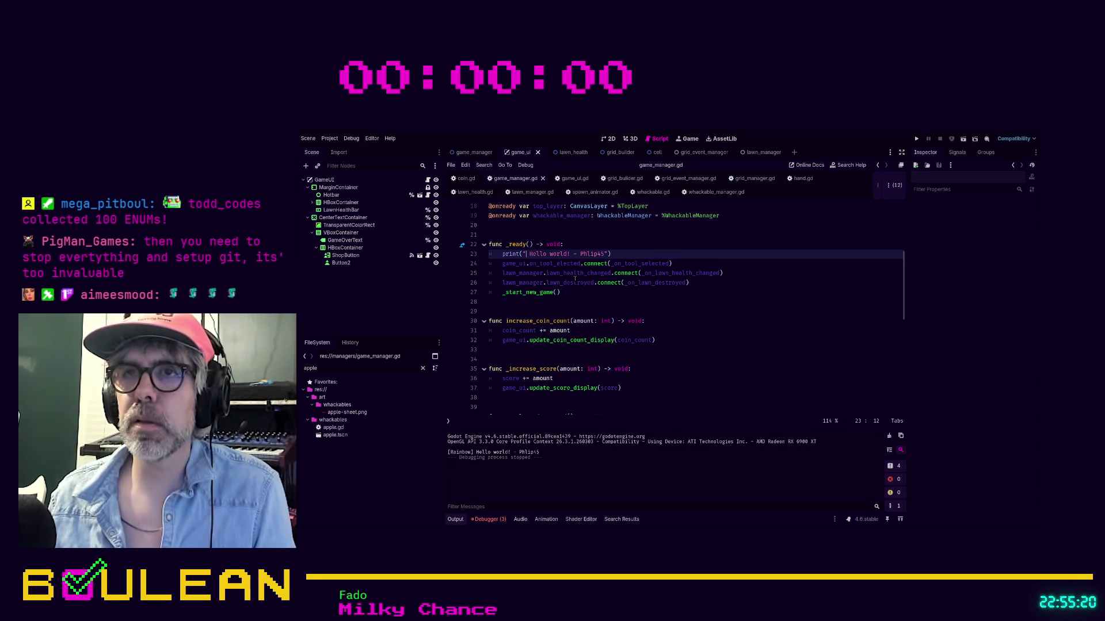
{"action": "key", "text": "ctrl+v"}
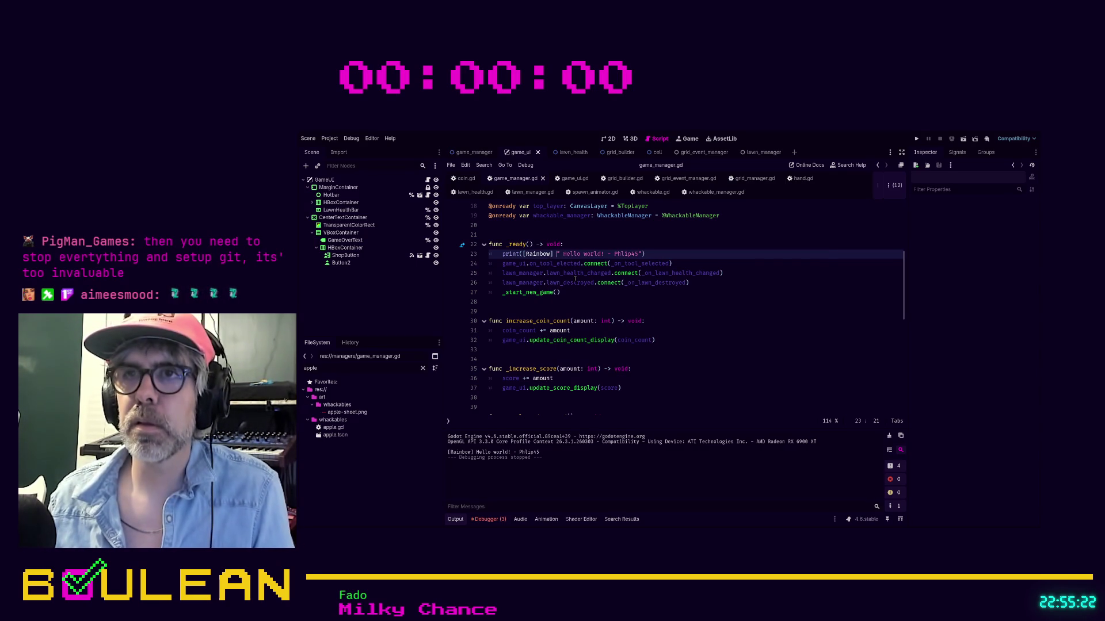
{"action": "key", "text": "BackSpace"}
{"action": "key", "text": "BackSpace"}
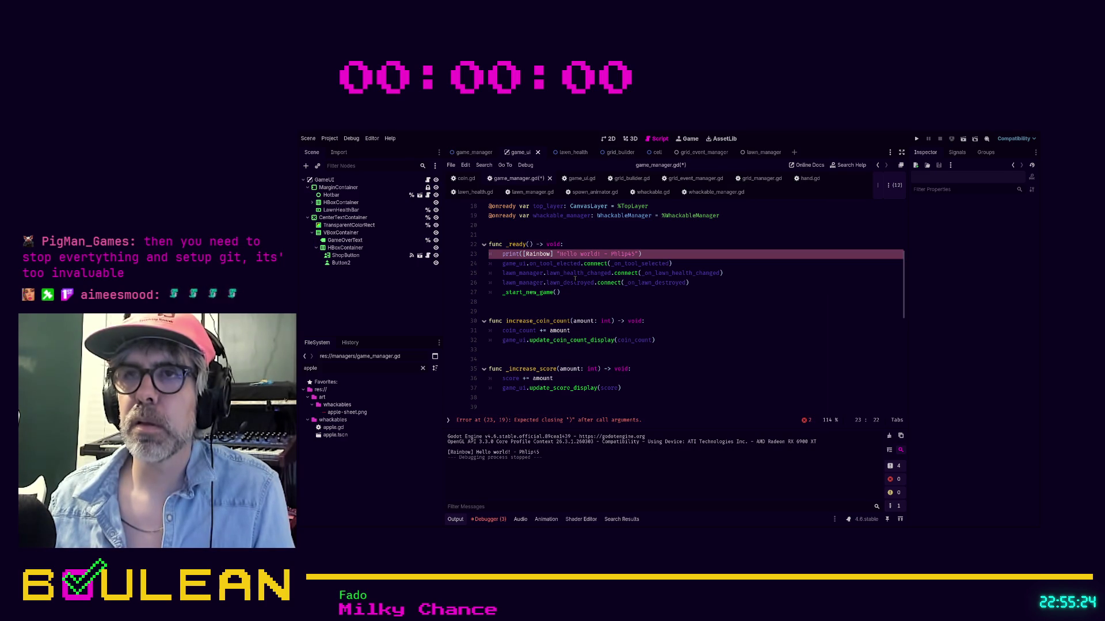
{"action": "left_click", "coordinate": [588, 303]}
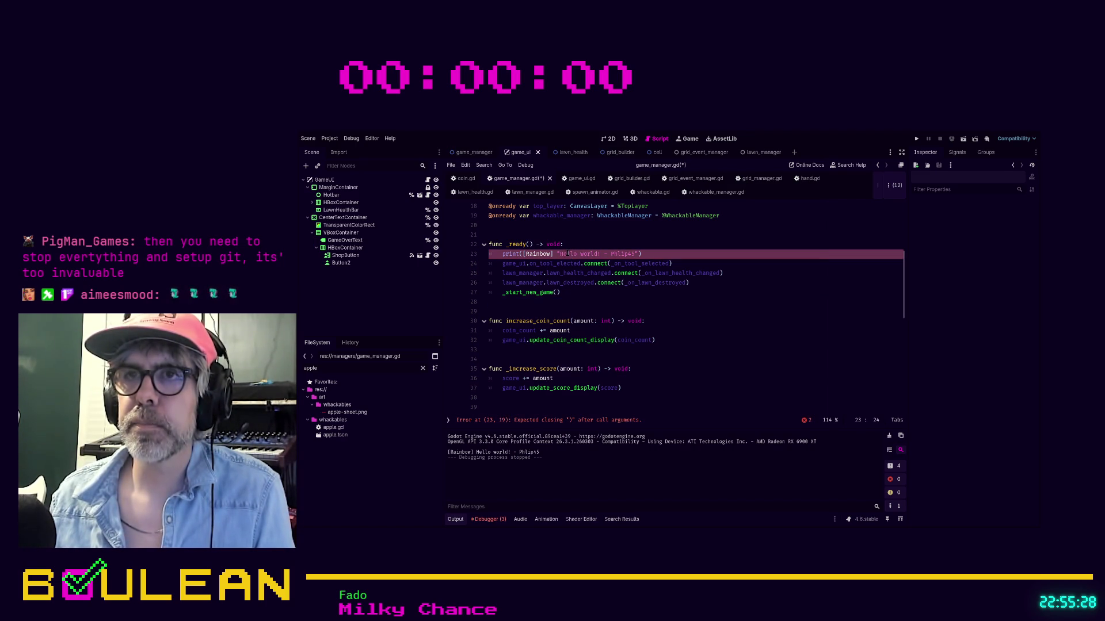
Change line 23 to print_rich with "[Rainbow]" inside the string, and save.
{"action": "left_click", "coordinate": [577, 255]}
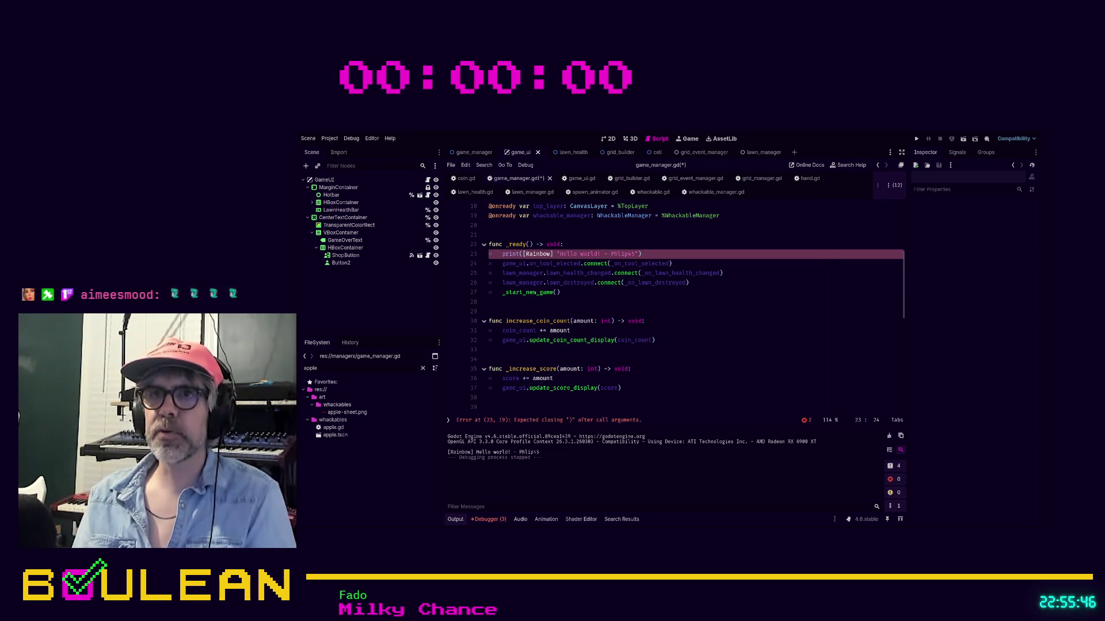
{"action": "type", "text": "_rich"}
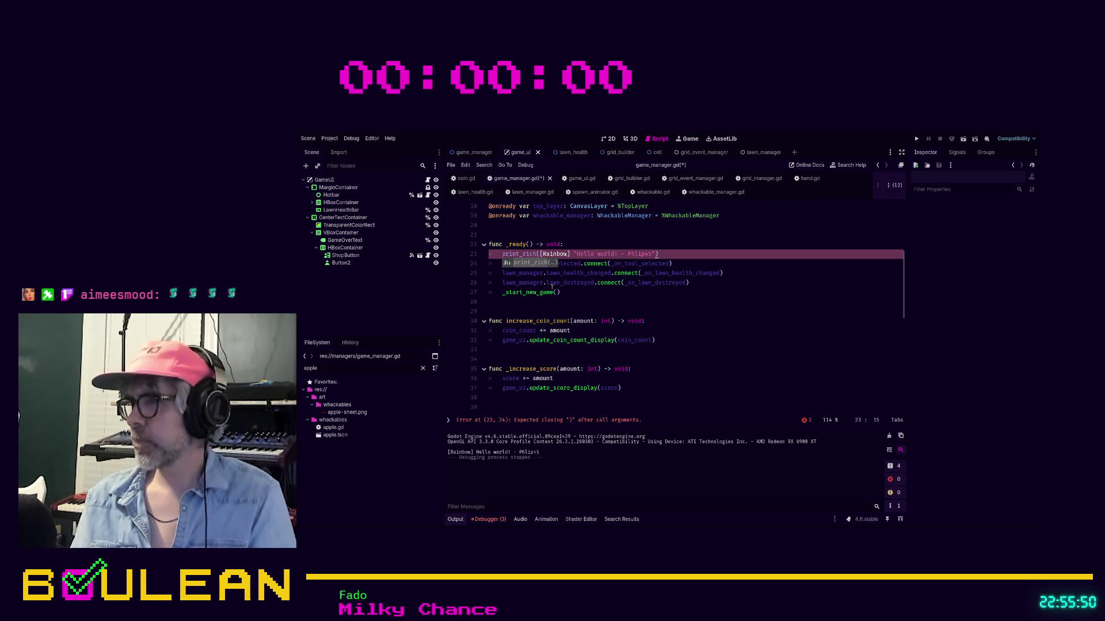
{"action": "key", "text": "Right"}
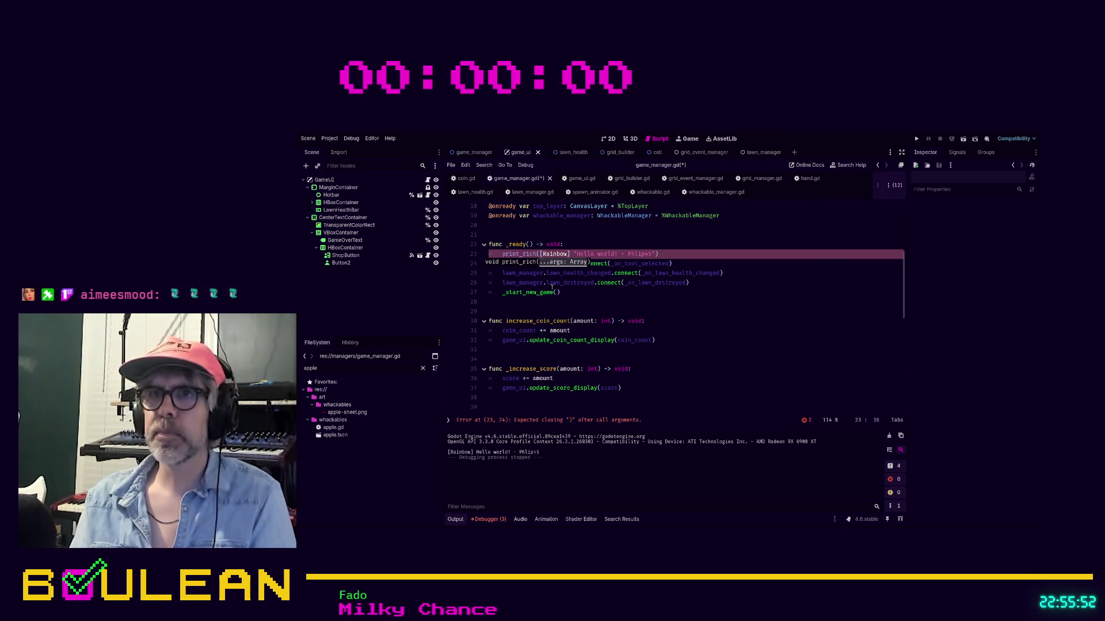
{"action": "type", "text": "\""}
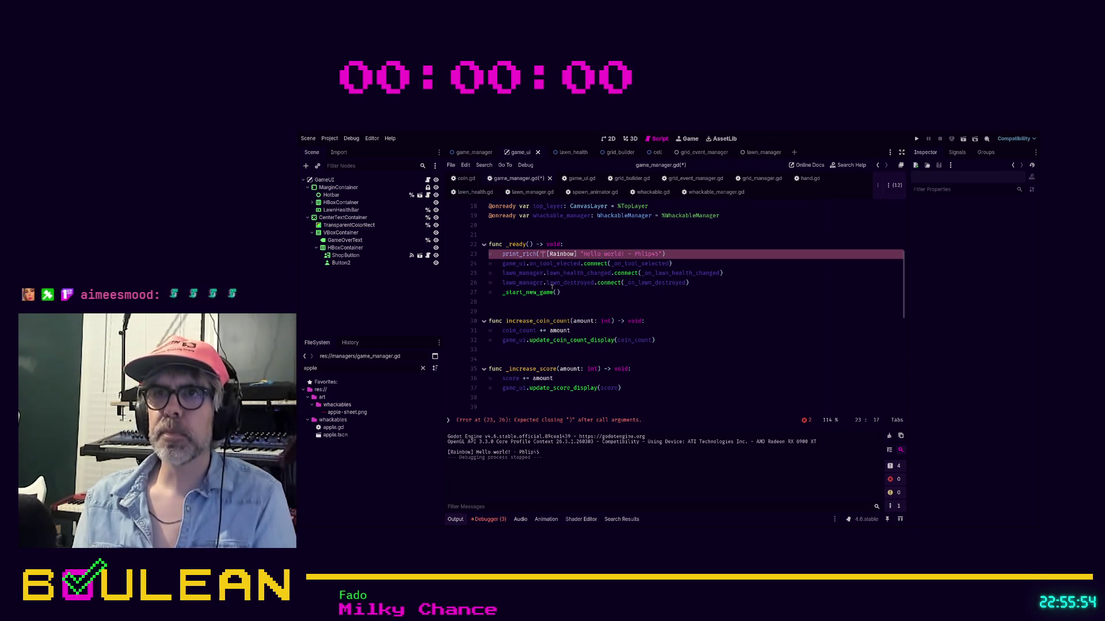
{"action": "key", "text": "Right"}
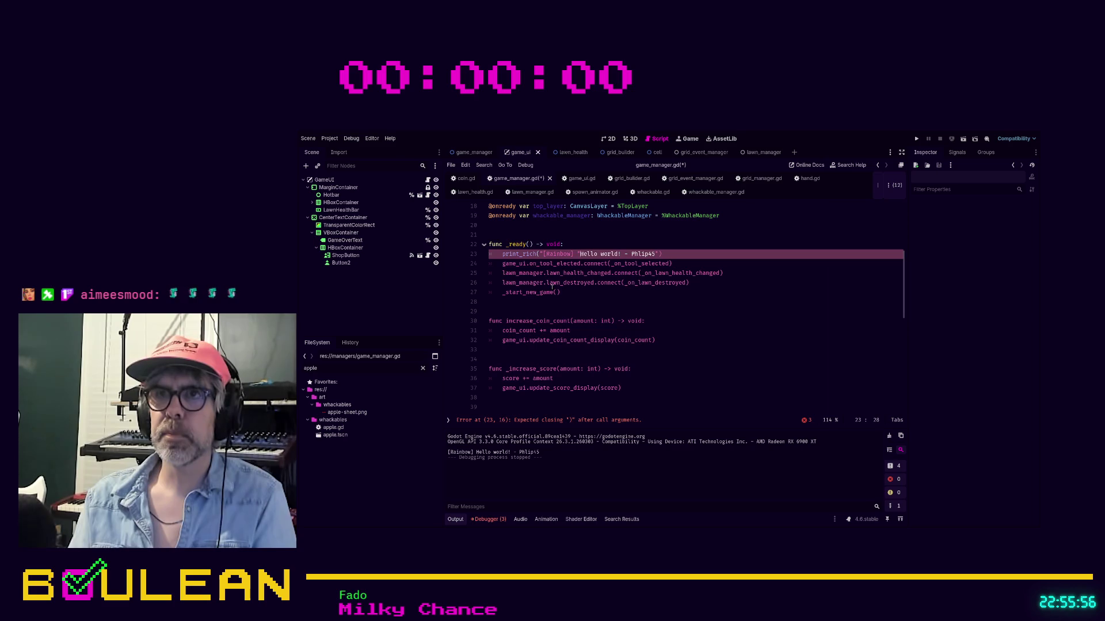
{"action": "key", "text": "BackSpace"}
{"action": "key", "text": "BackSpace"}
{"action": "key", "text": "ctrl+s"}
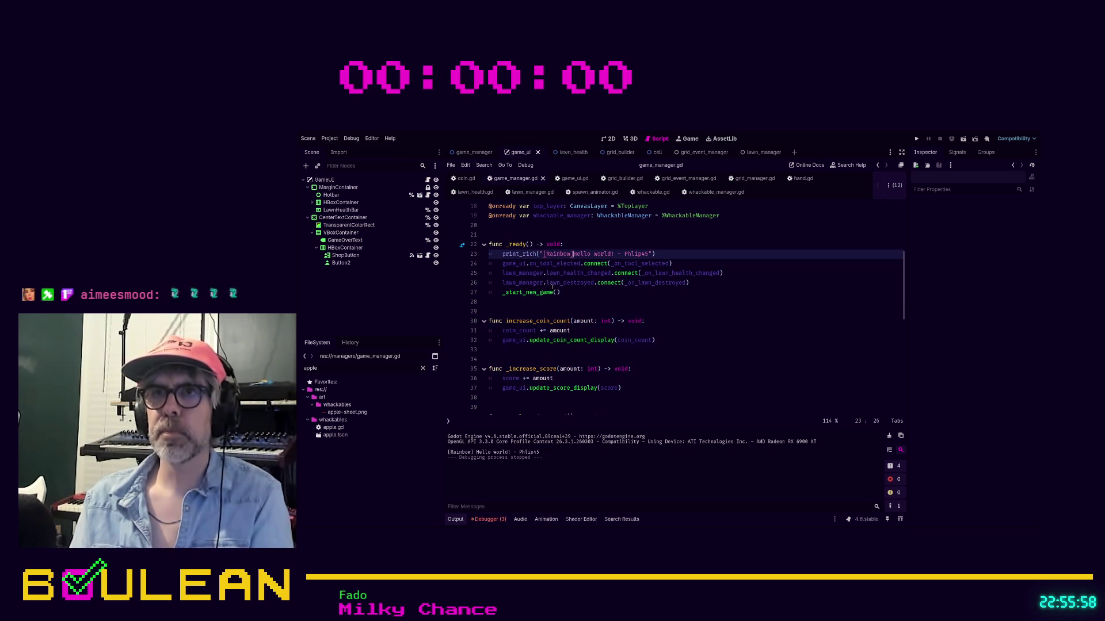
{"action": "left_click", "coordinate": [579, 302]}
Run the game to check the rainbow output, then stop it.
{"action": "key", "text": "F5"}
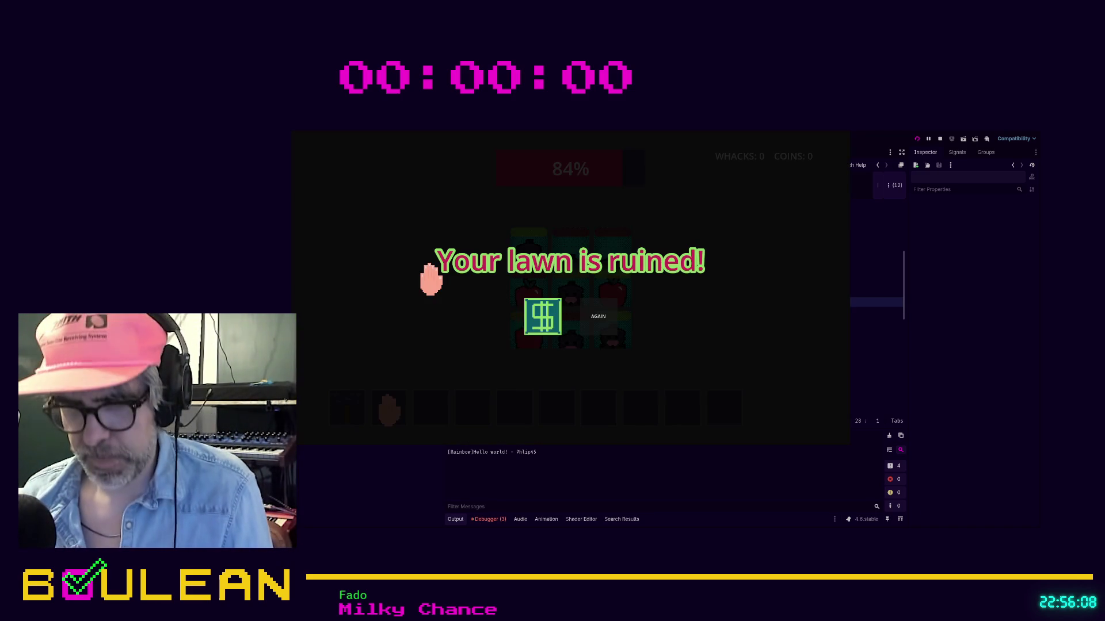
{"action": "key", "text": "Escape"}
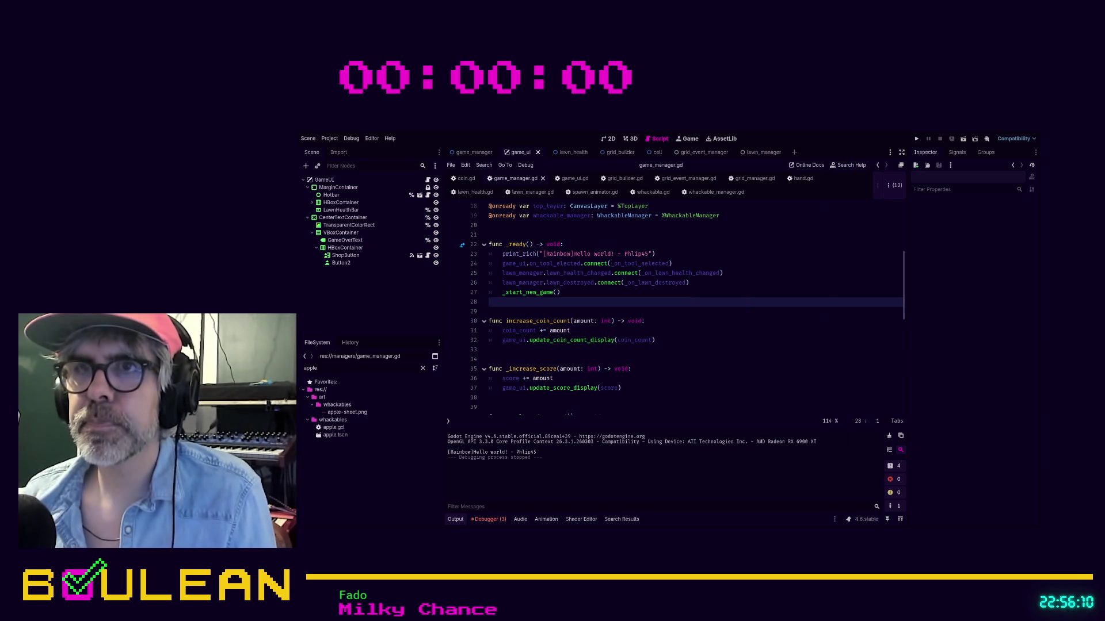
{"action": "left_click", "coordinate": [576, 253]}
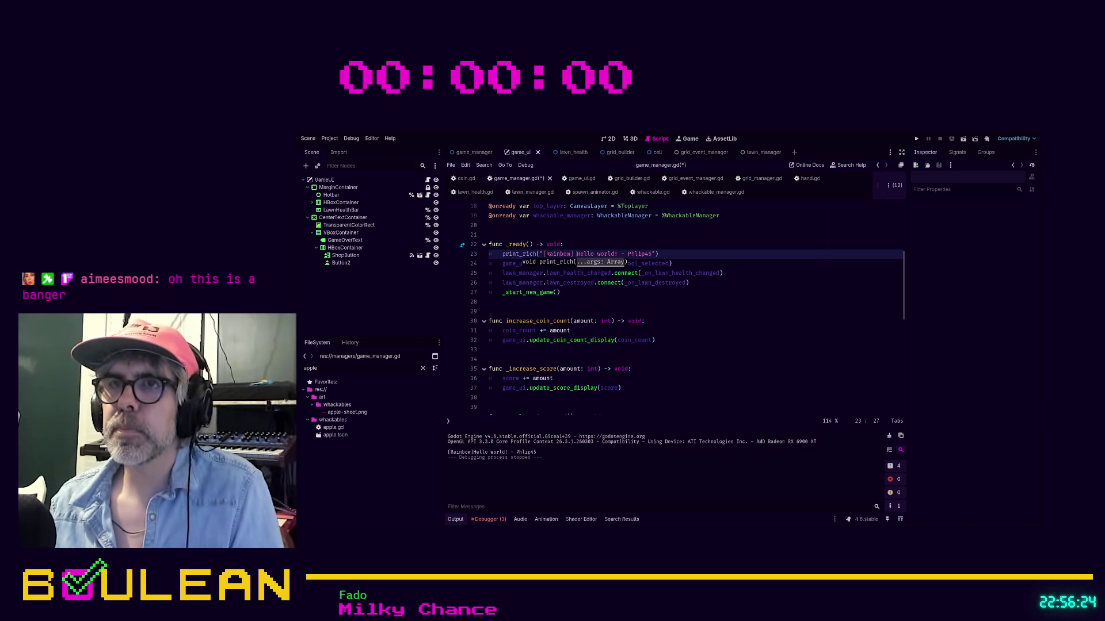
Make the print_rich tag [color=Rainbow], then run and stop the game to check the output.
{"action": "left_click", "coordinate": [545, 253]}
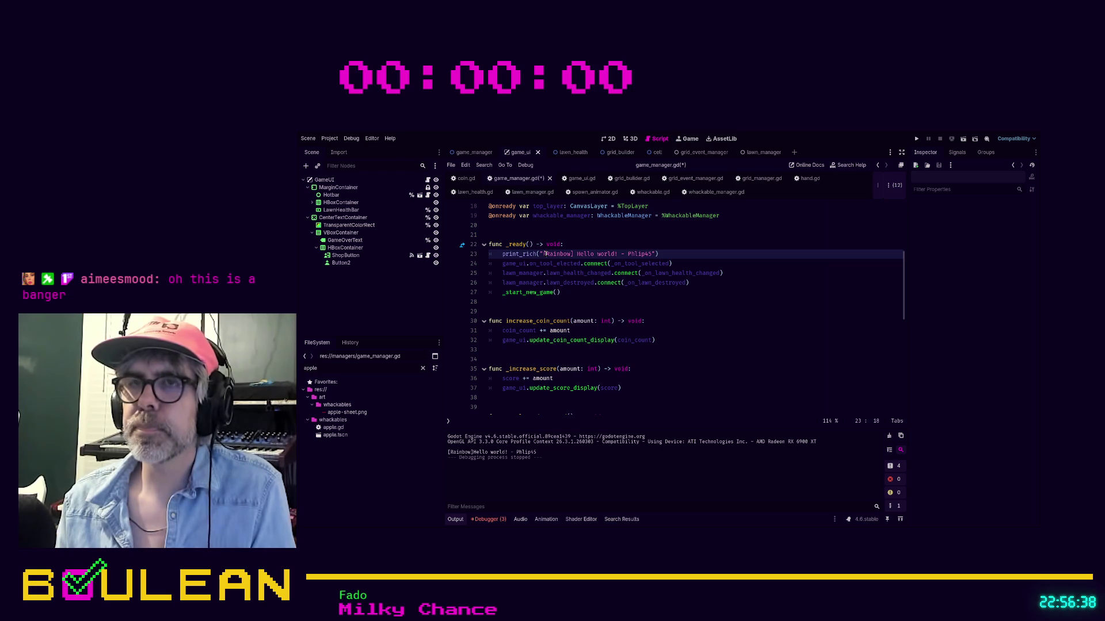
{"action": "type", "text": "color="}
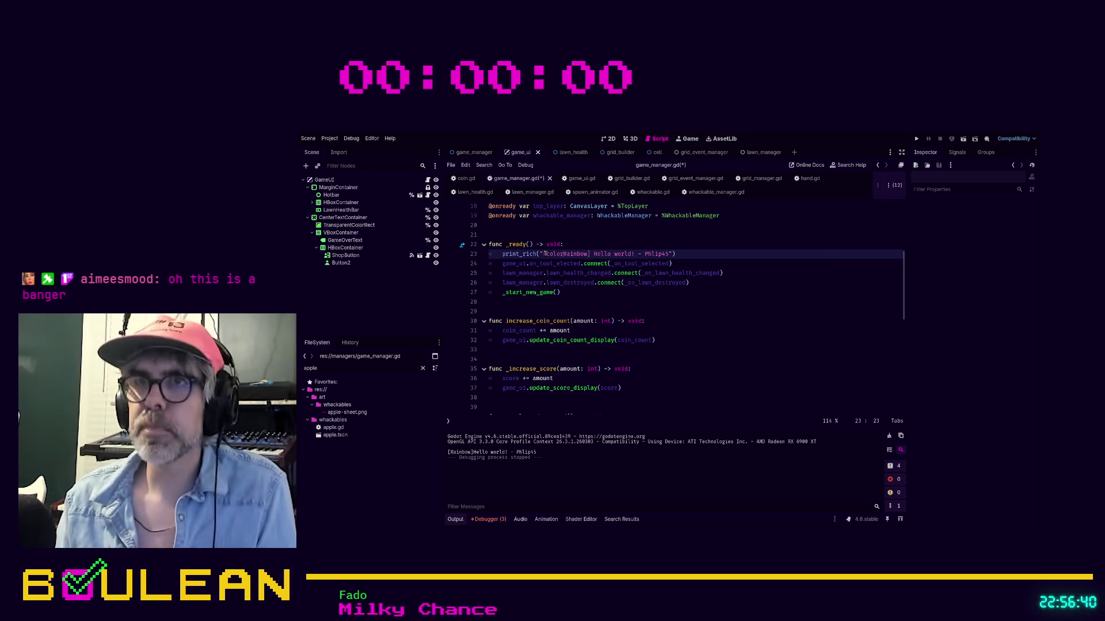
{"action": "key", "text": "F5"}
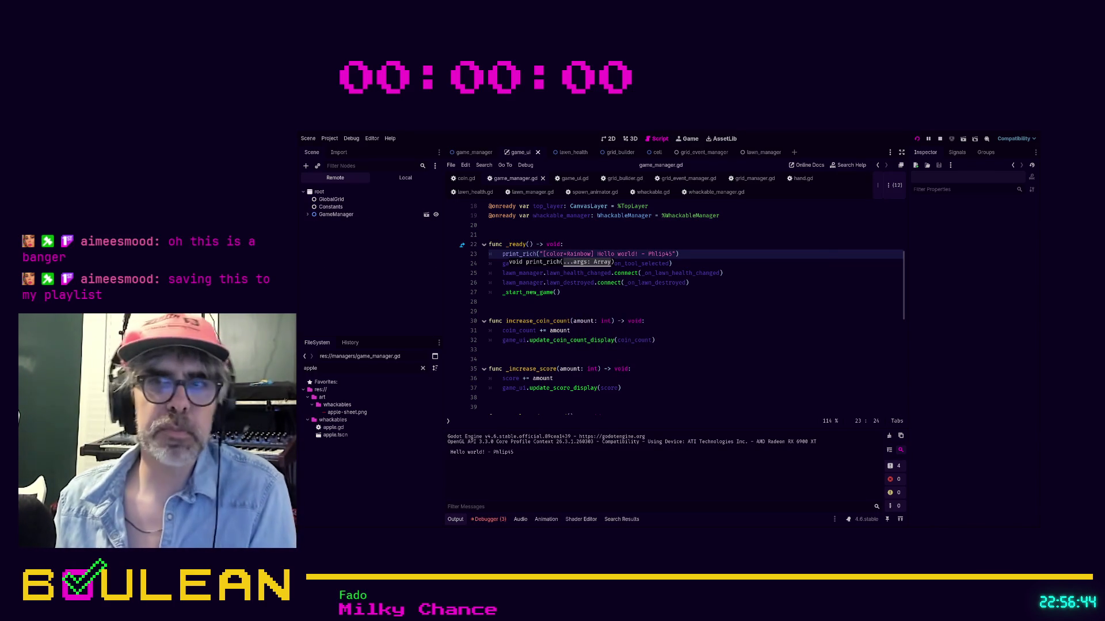
{"action": "key", "text": "F8"}
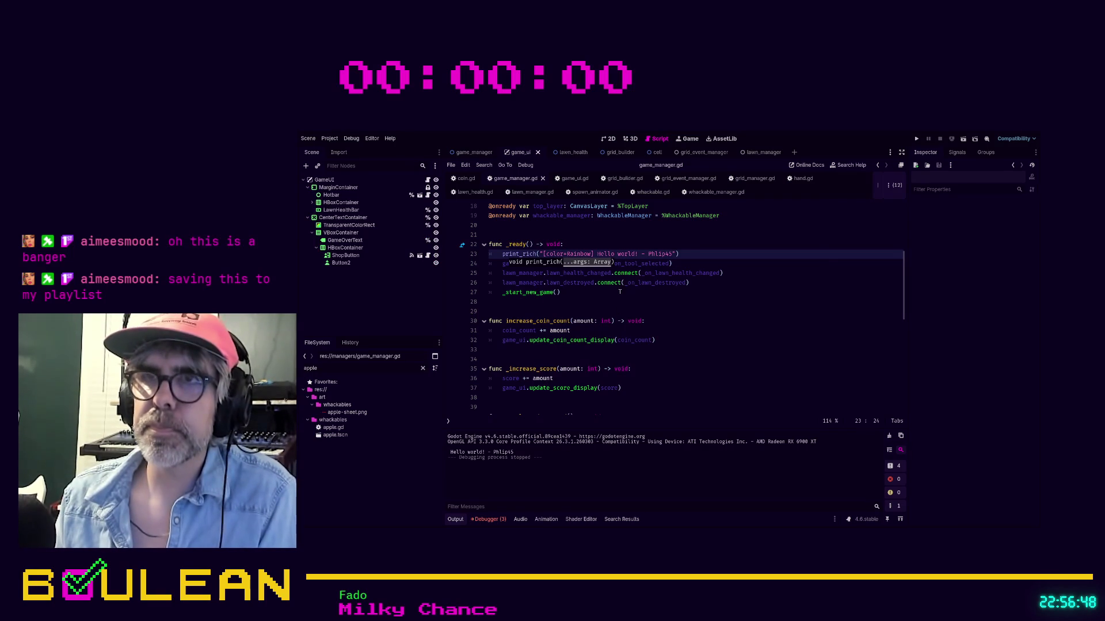
{"action": "left_click", "coordinate": [606, 301]}
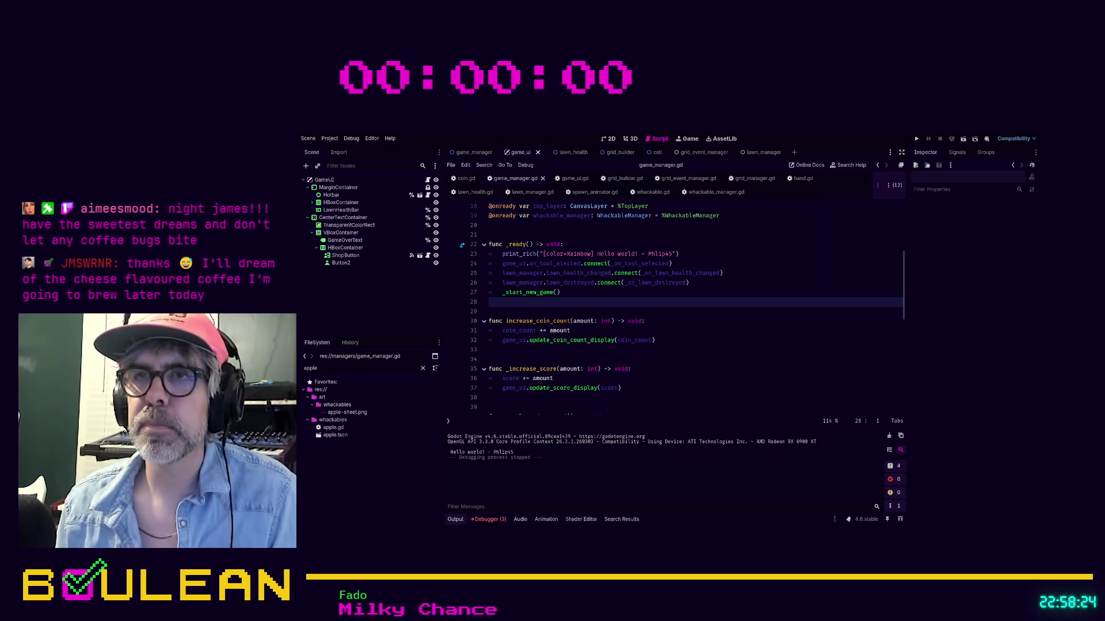
{"action": "left_click", "coordinate": [571, 254]}
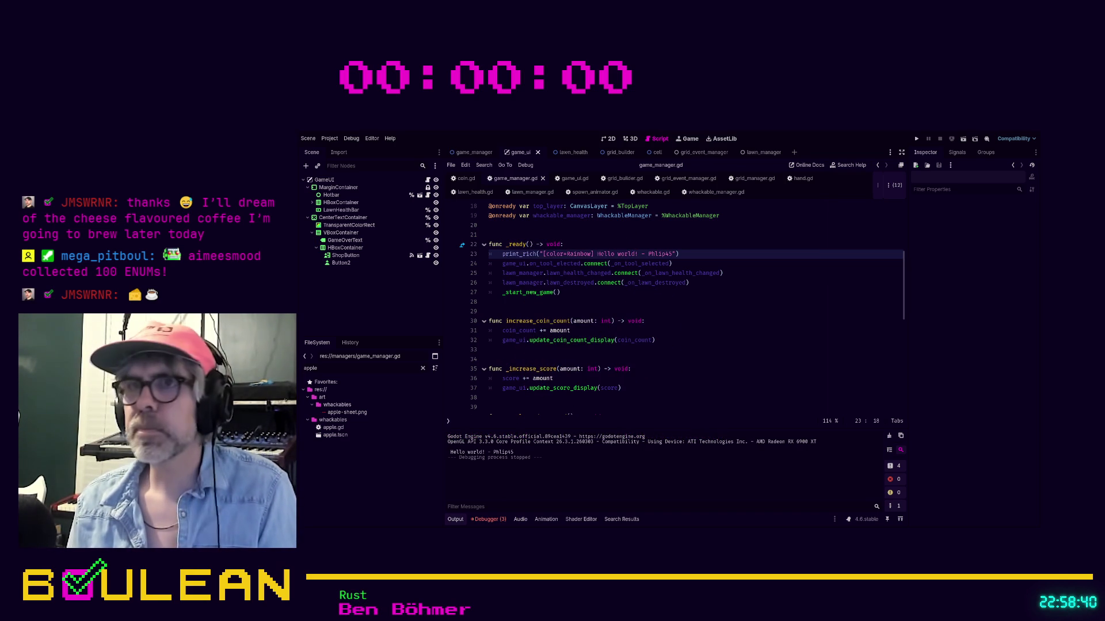
{"action": "left_click", "coordinate": [568, 254]}
Change Rainbow to lowercase rainbow in the color tag and save the script.
{"action": "key", "text": "BackSpace"}
{"action": "type", "text": "r"}
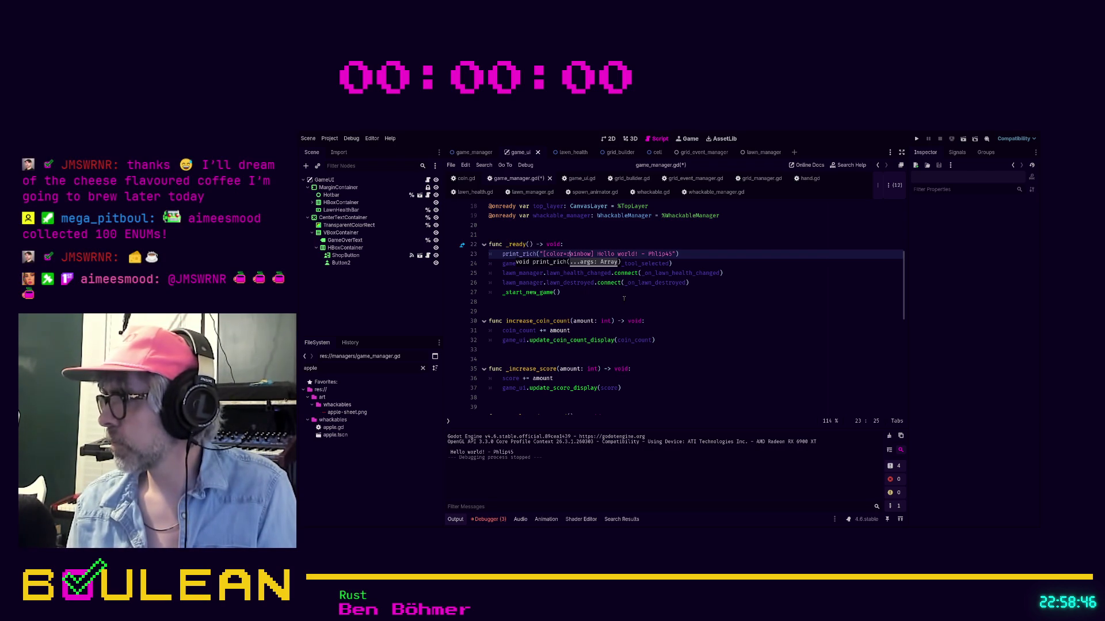
{"action": "left_click", "coordinate": [624, 298]}
{"action": "key", "text": "ctrl+s"}
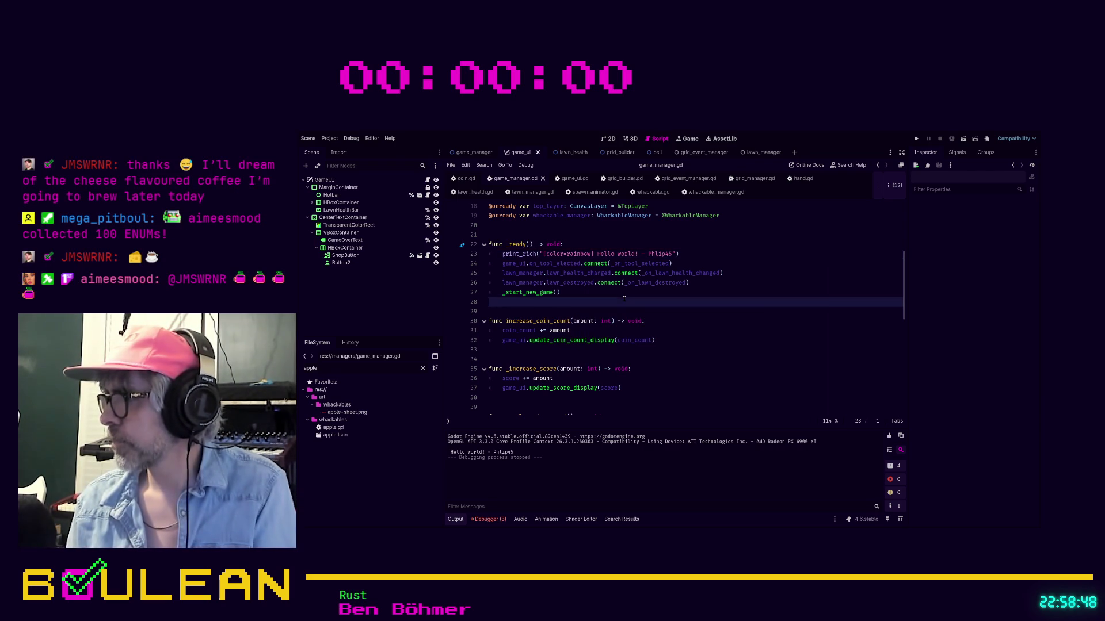
{"action": "left_click", "coordinate": [668, 254]}
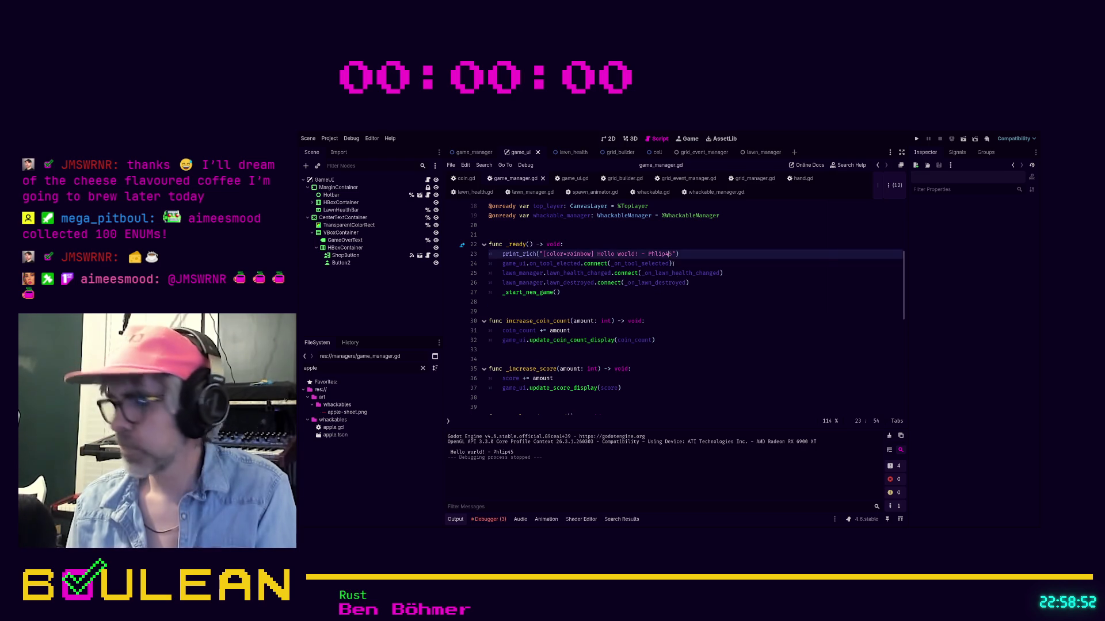
{"action": "type", "text": "[/colo"}
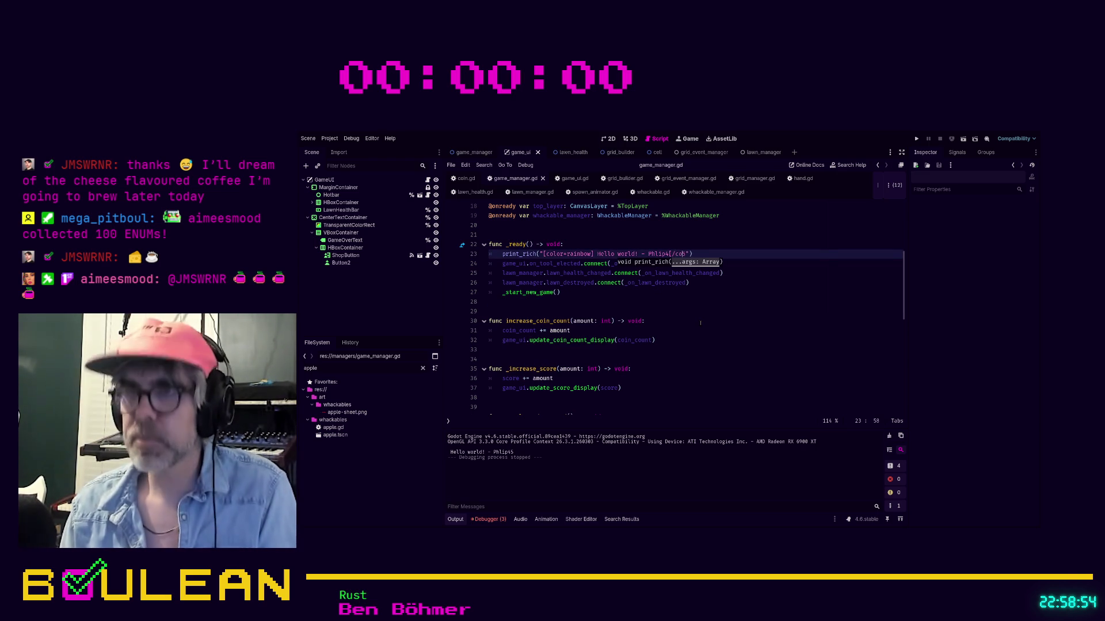
{"action": "type", "text": "r"}
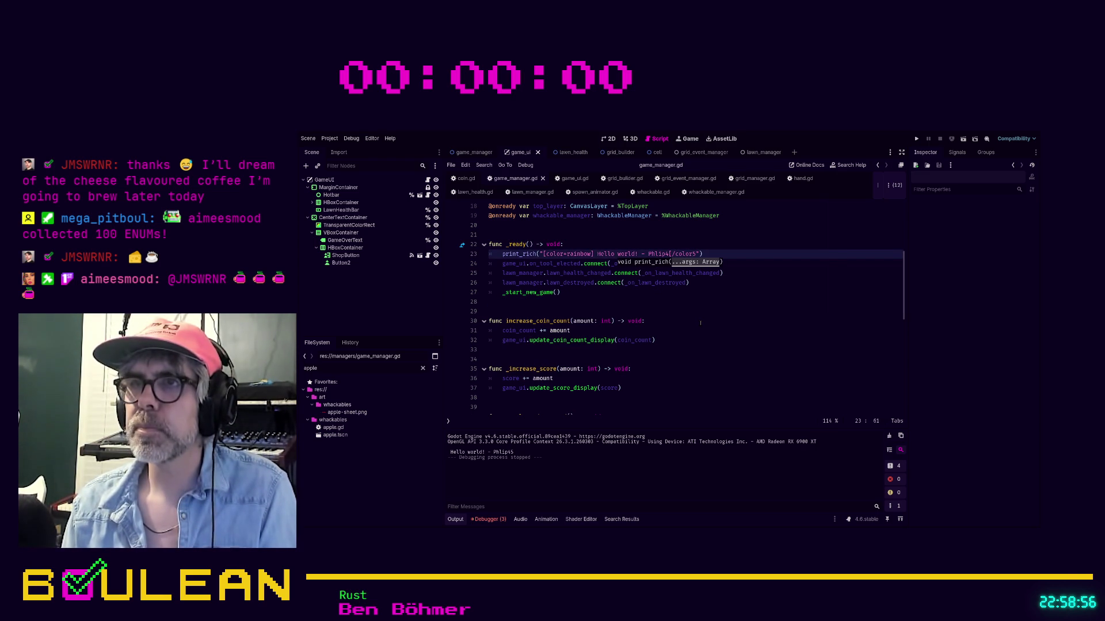
{"action": "type", "text": "]"}
{"action": "key", "text": "Left"}
{"action": "key", "text": "Left"}
{"action": "key", "text": "Left"}
{"action": "type", "text": "5"}
{"action": "key", "text": "Right"}
{"action": "key", "text": "Right"}
{"action": "key", "text": "Right"}
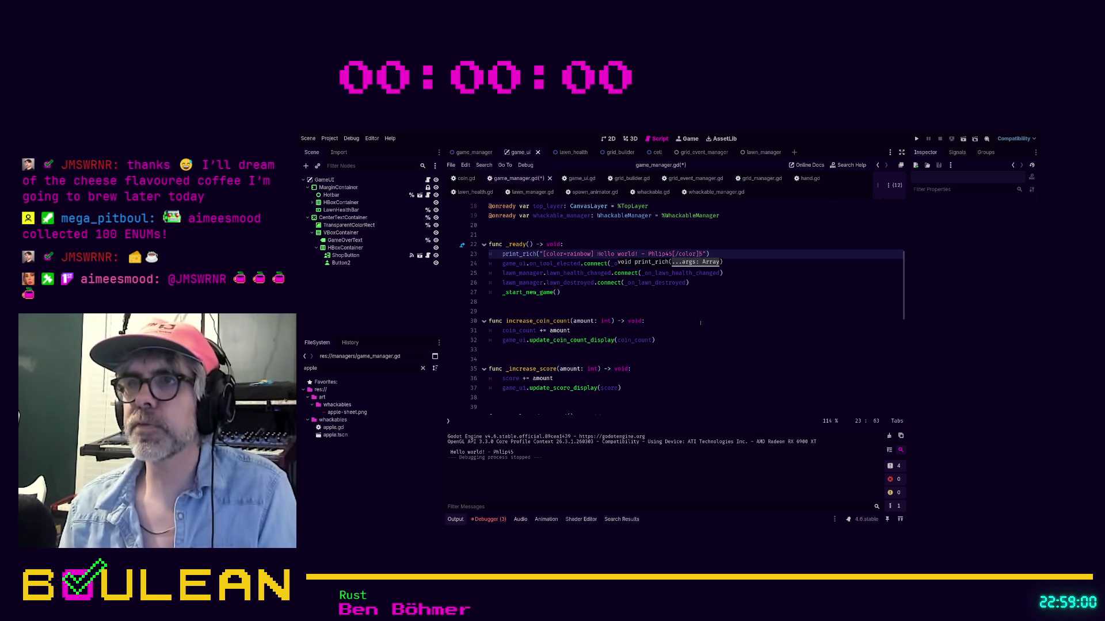
{"action": "key", "text": "BackSpace"}
{"action": "left_click", "coordinate": [708, 306]}
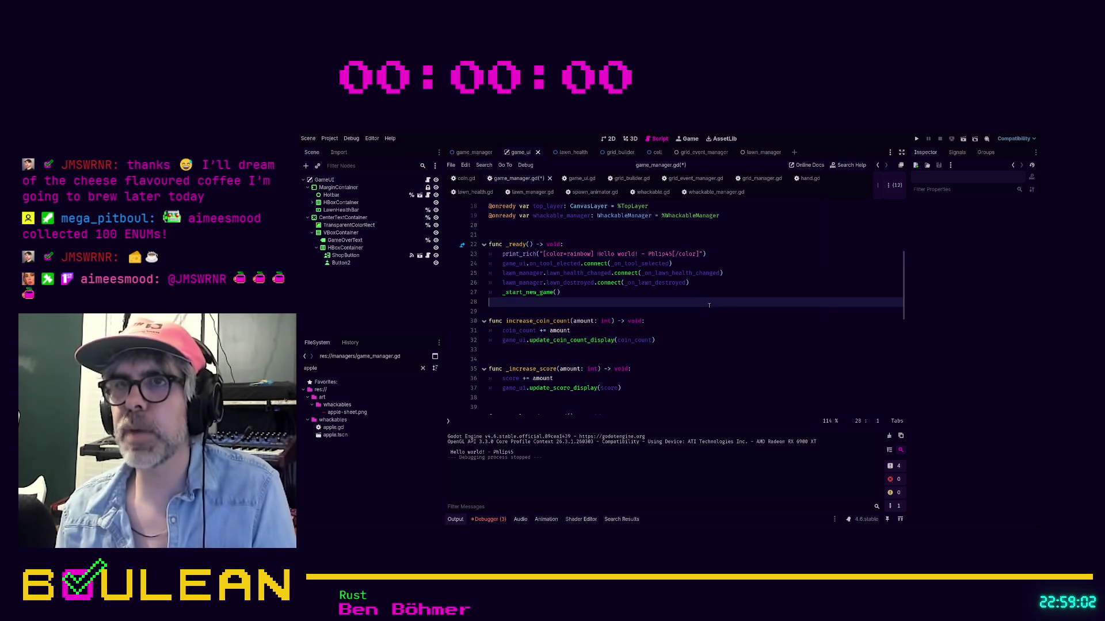
{"action": "key", "text": "F5"}
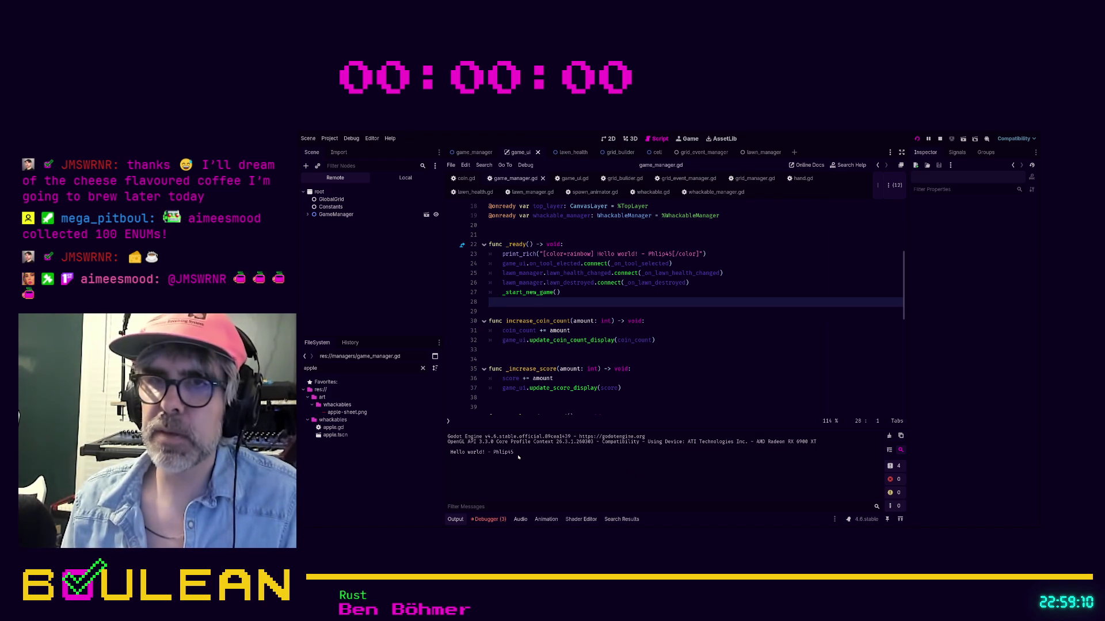
Check the debugger output, stop the game with F8, and return to empty line 21.
{"action": "left_click", "coordinate": [477, 520]}
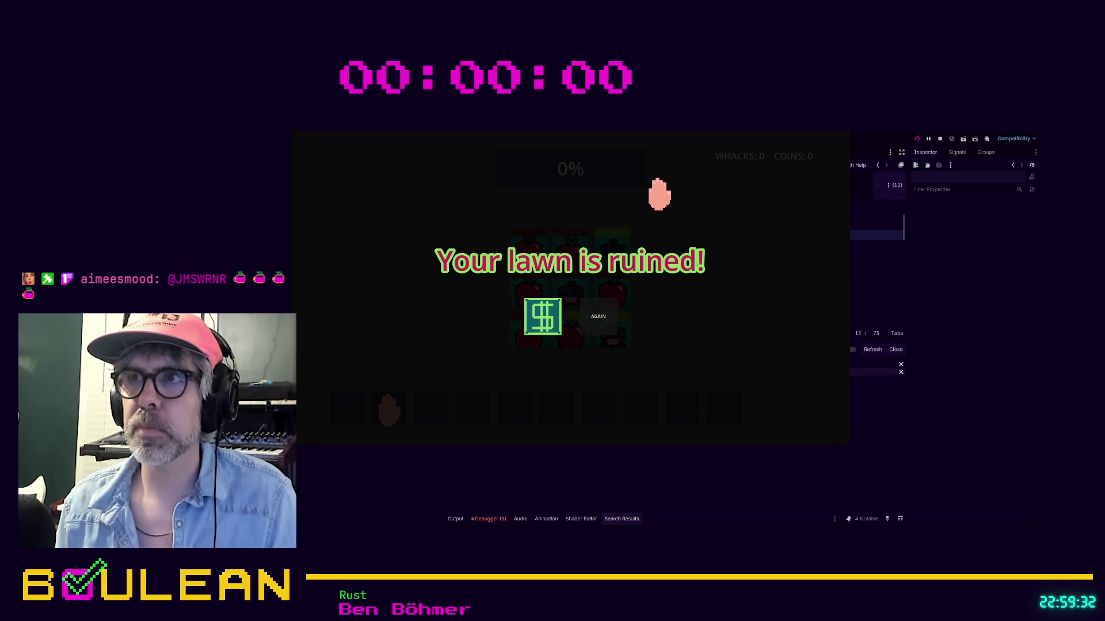
{"action": "key", "text": "Right"}
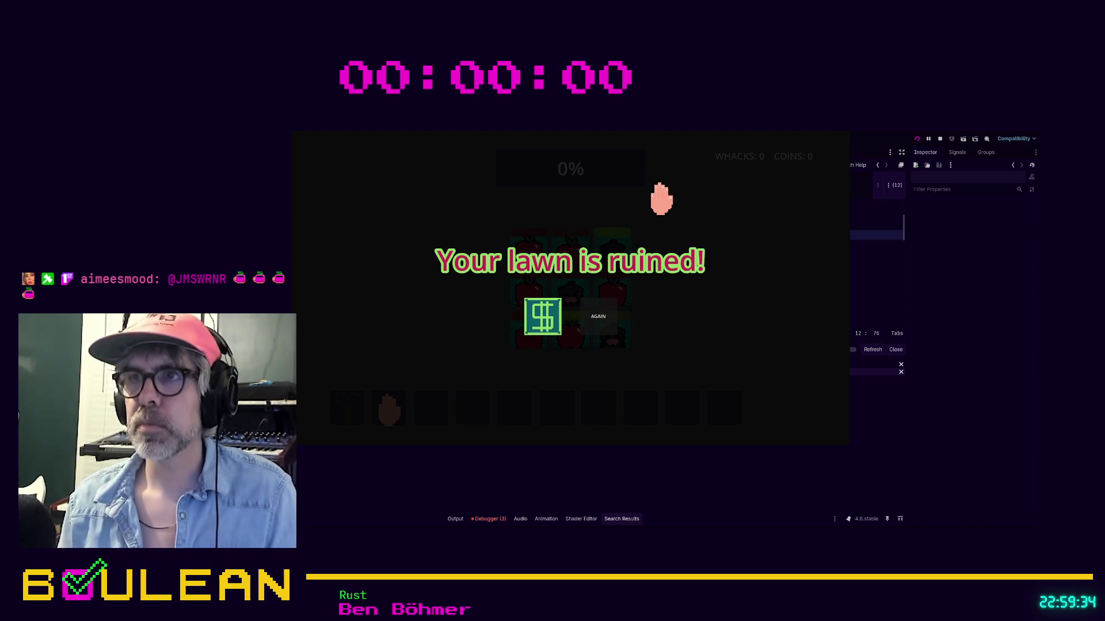
{"action": "key", "text": "F8"}
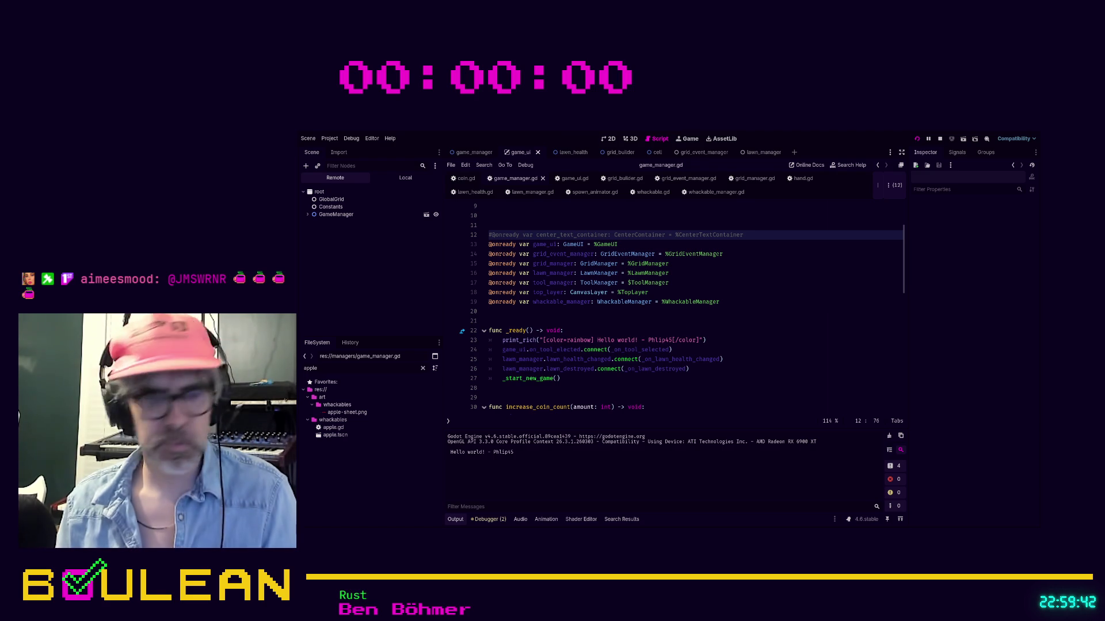
{"action": "key", "text": "F8"}
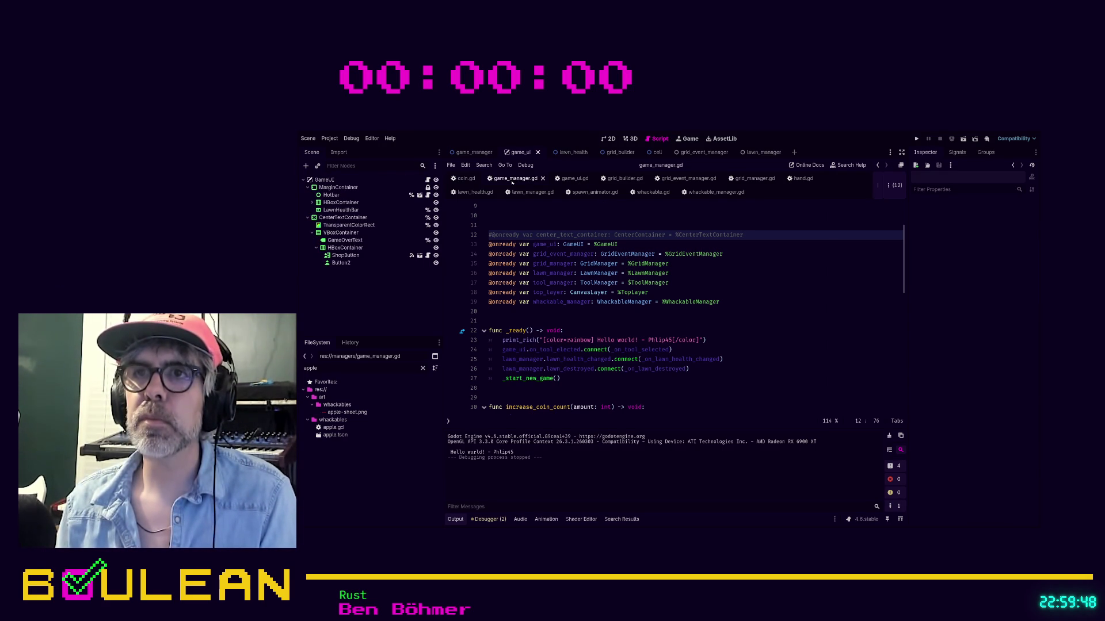
{"action": "left_click", "coordinate": [574, 323]}
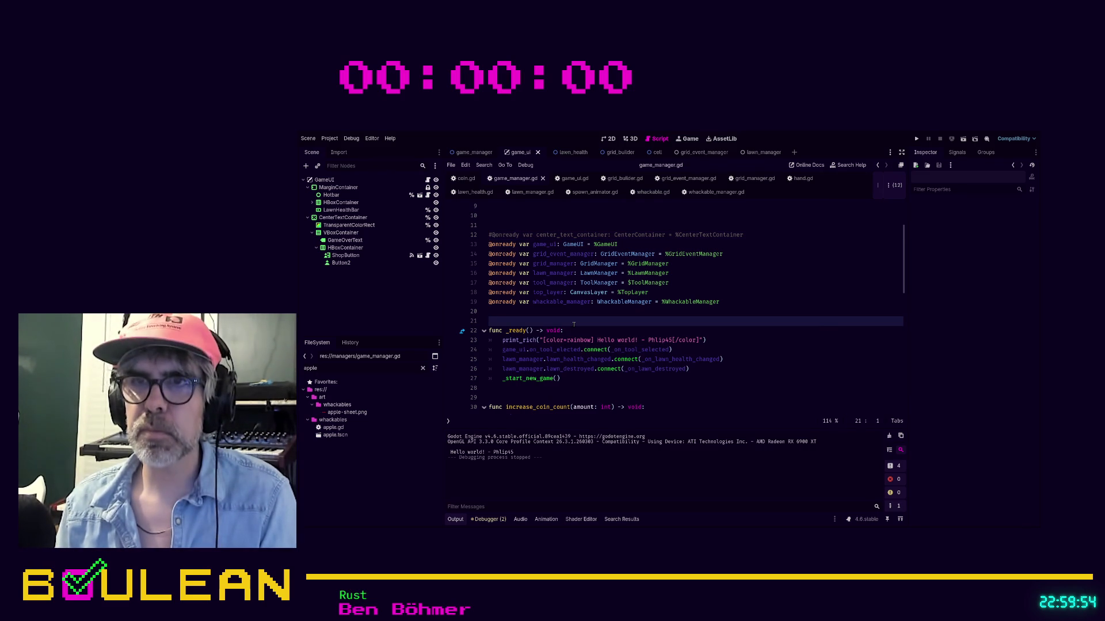
Paste the docs' green bold 'Hello world!' print_rich example below line 23 and run the game.
{"action": "left_click", "coordinate": [514, 340], "text": "ctrl"}
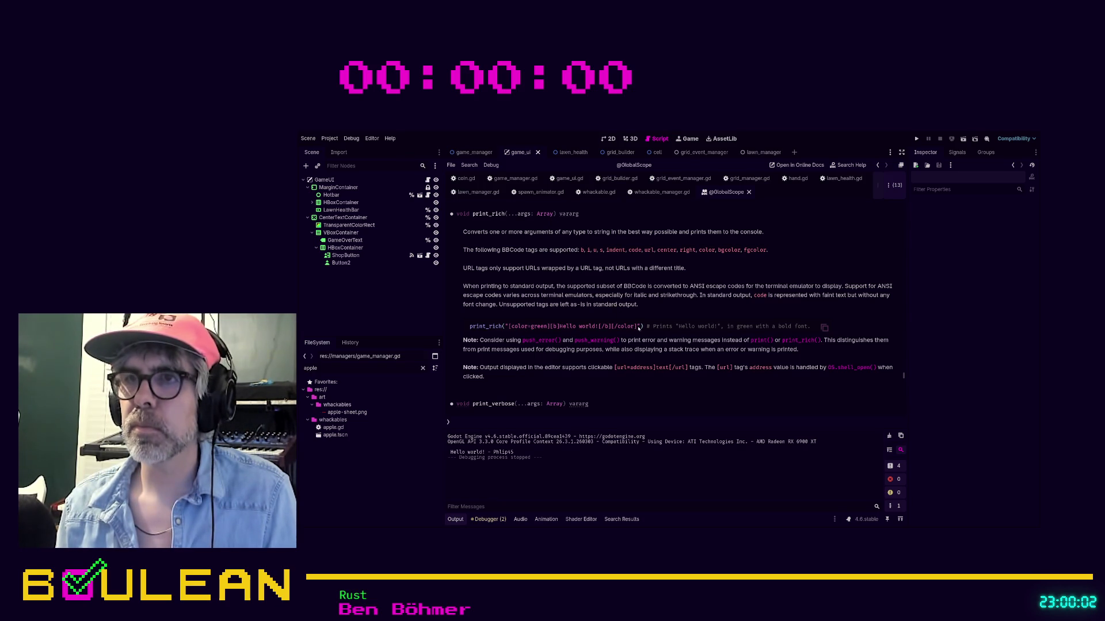
{"action": "left_click_drag", "start_coordinate": [643, 327], "coordinate": [465, 329]}
{"action": "key", "text": "ctrl+c"}
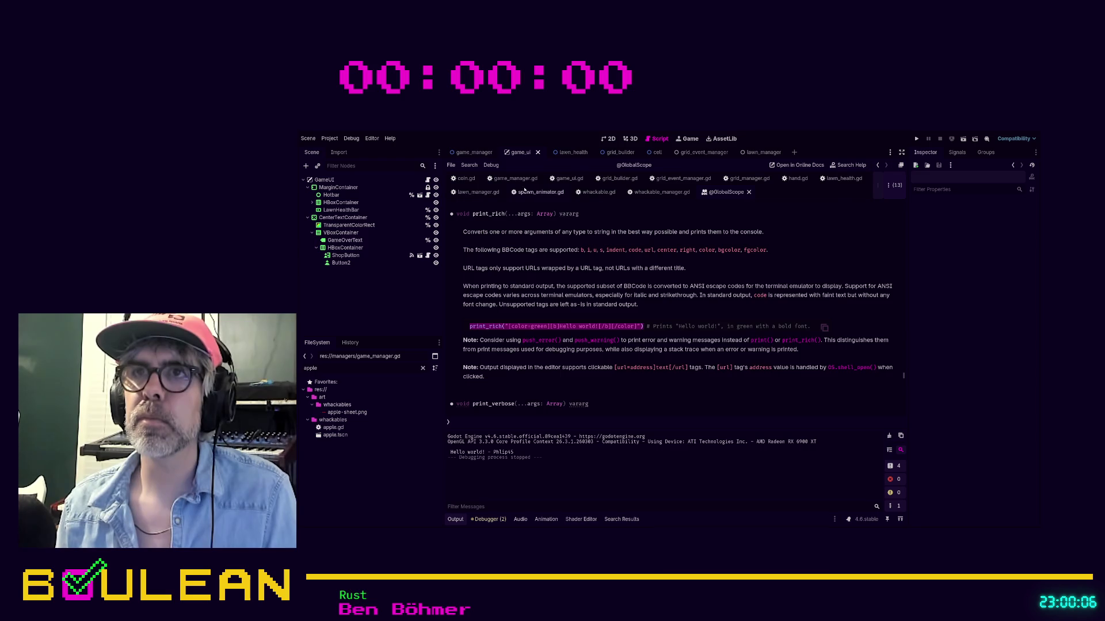
{"action": "left_click", "coordinate": [515, 179]}
{"action": "left_click", "coordinate": [706, 340]}
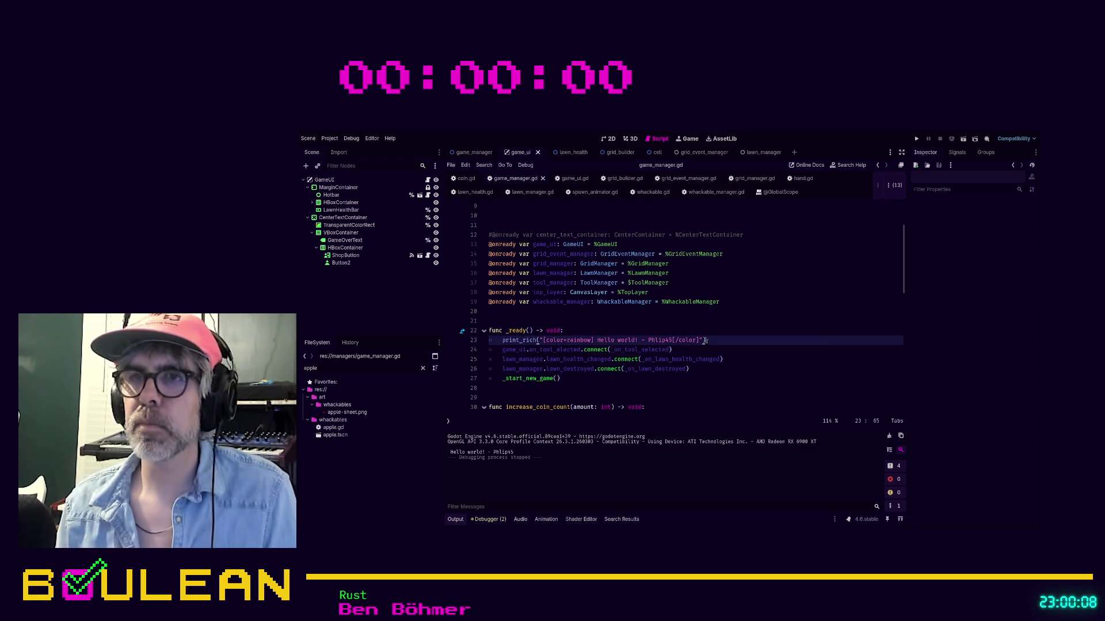
{"action": "key", "text": "Return"}
{"action": "key", "text": "ctrl+v"}
{"action": "key", "text": "F5"}
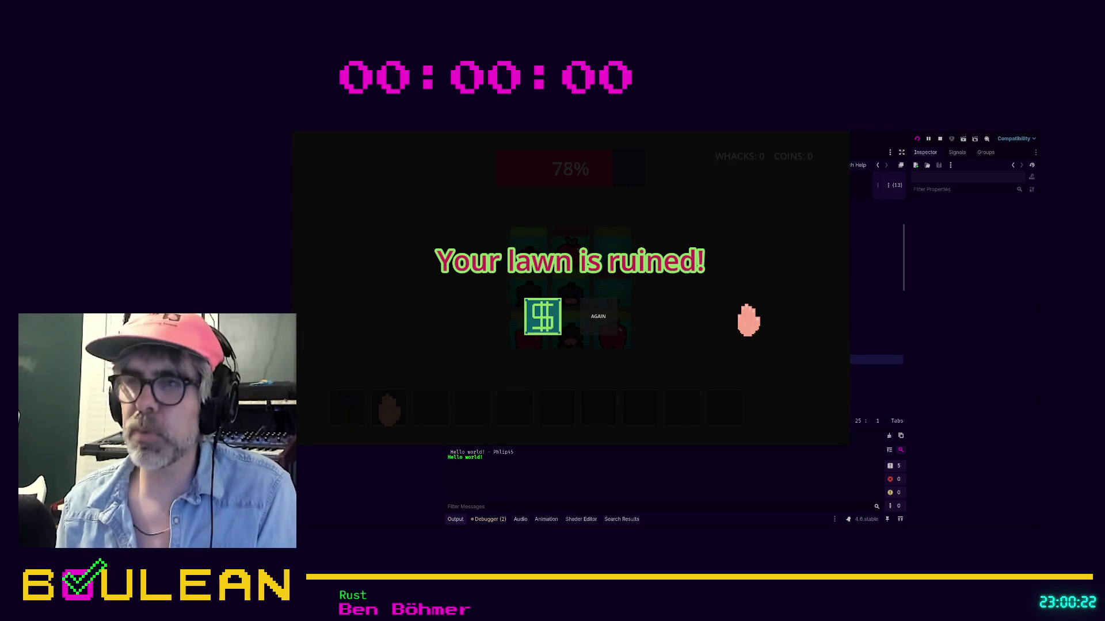
Stop the game once the green bold Hello world! shows in the output.
{"action": "key", "text": "F8"}
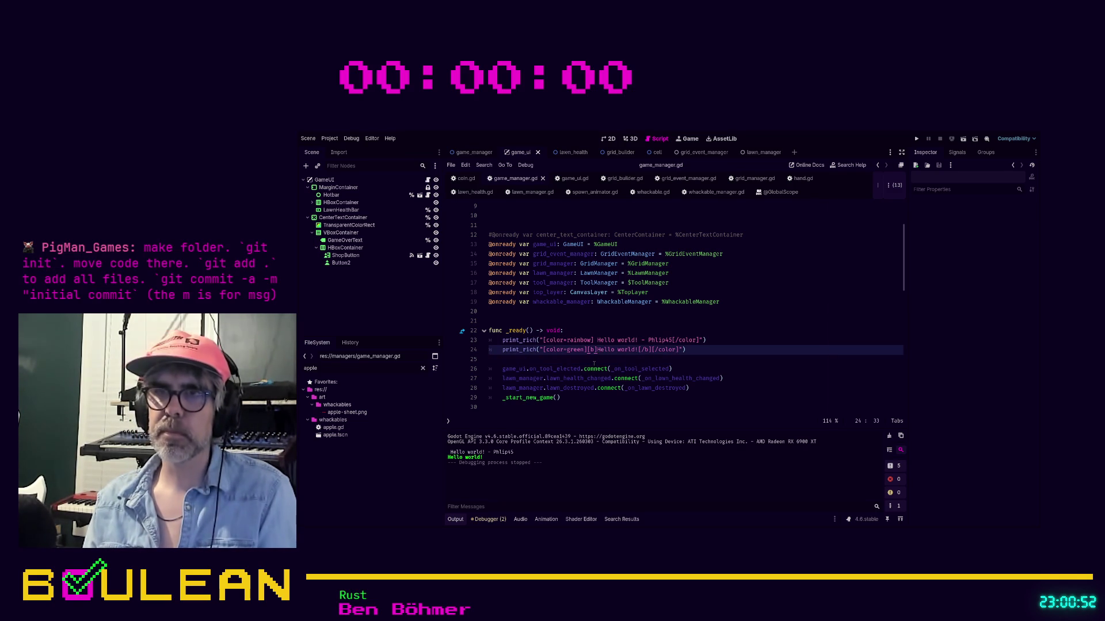
{"action": "type", "text": "pri"}
Write a [Rainbow] Hello World print_rich call on line 25, save, and run it.
{"action": "key", "text": "Tab"}
{"action": "type", "text": "print("}
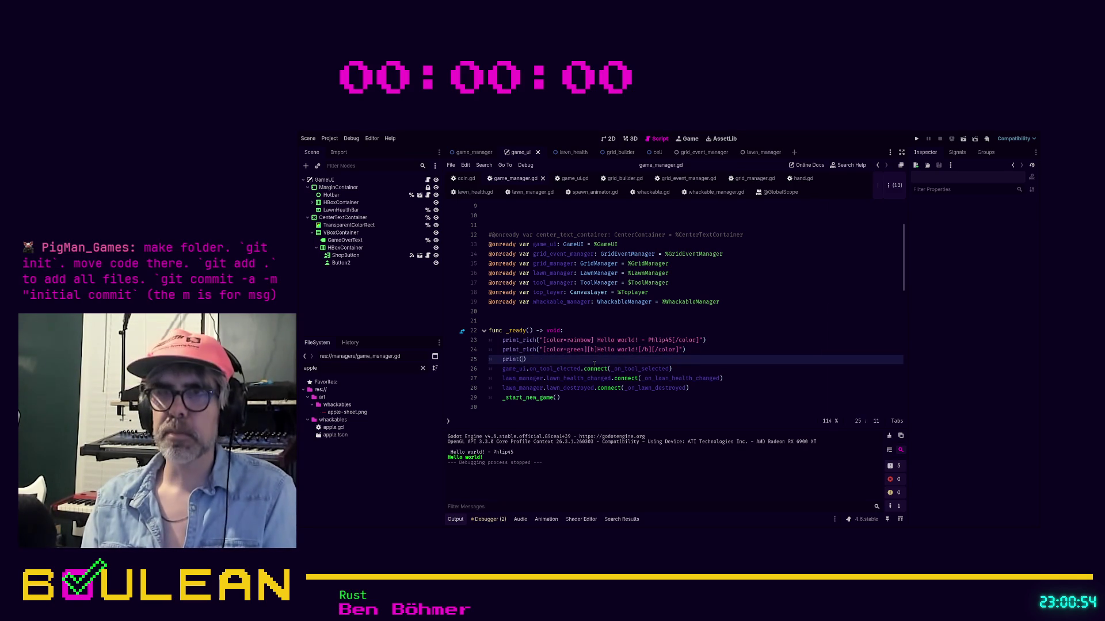
{"action": "key", "text": "BackSpace"}
{"action": "type", "text": "ch("}
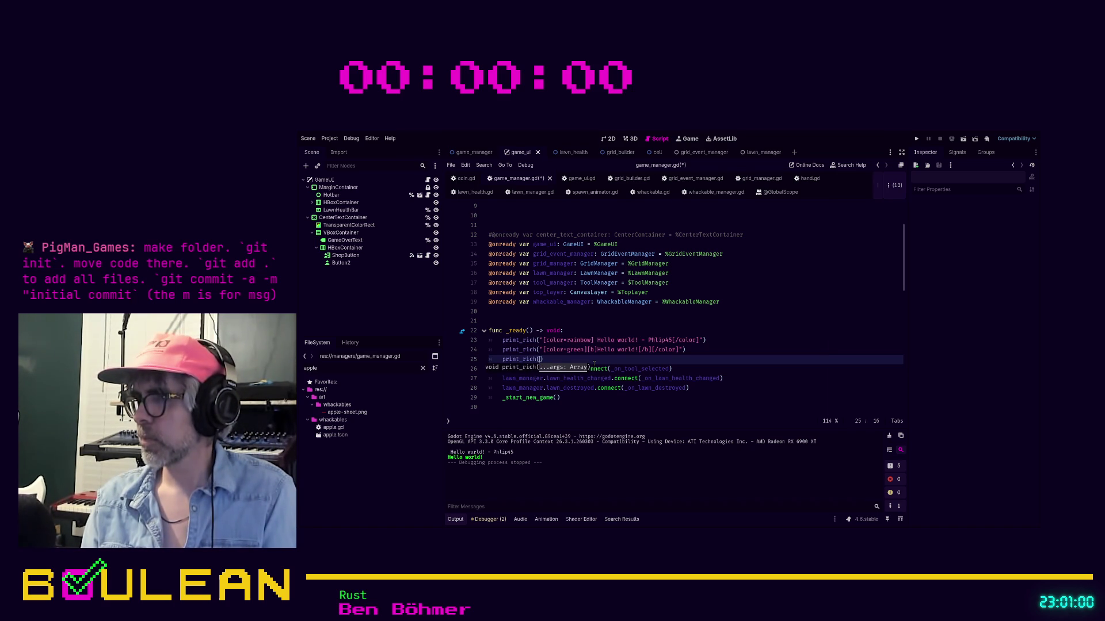
{"action": "type", "text": "["}
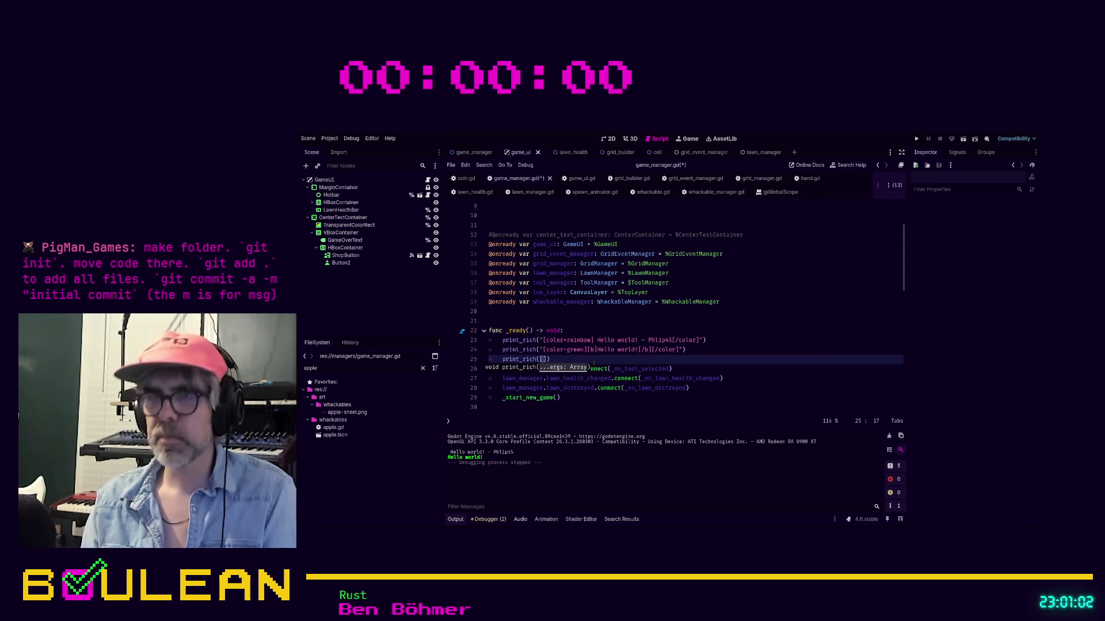
{"action": "type", "text": "Rainbow"}
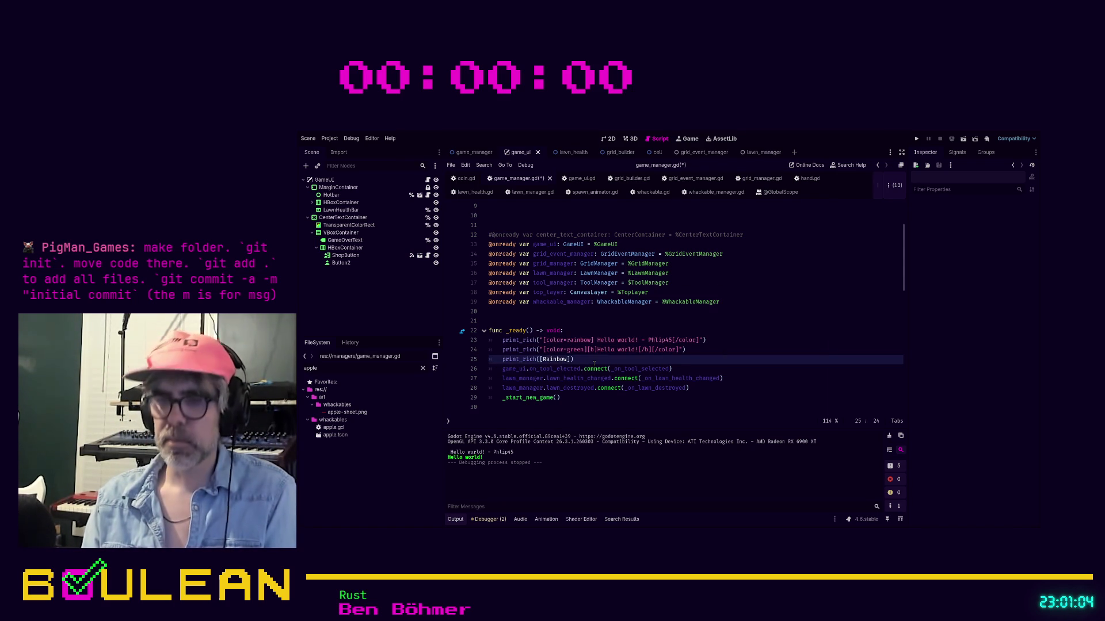
{"action": "type", "text": "] Hello W"}
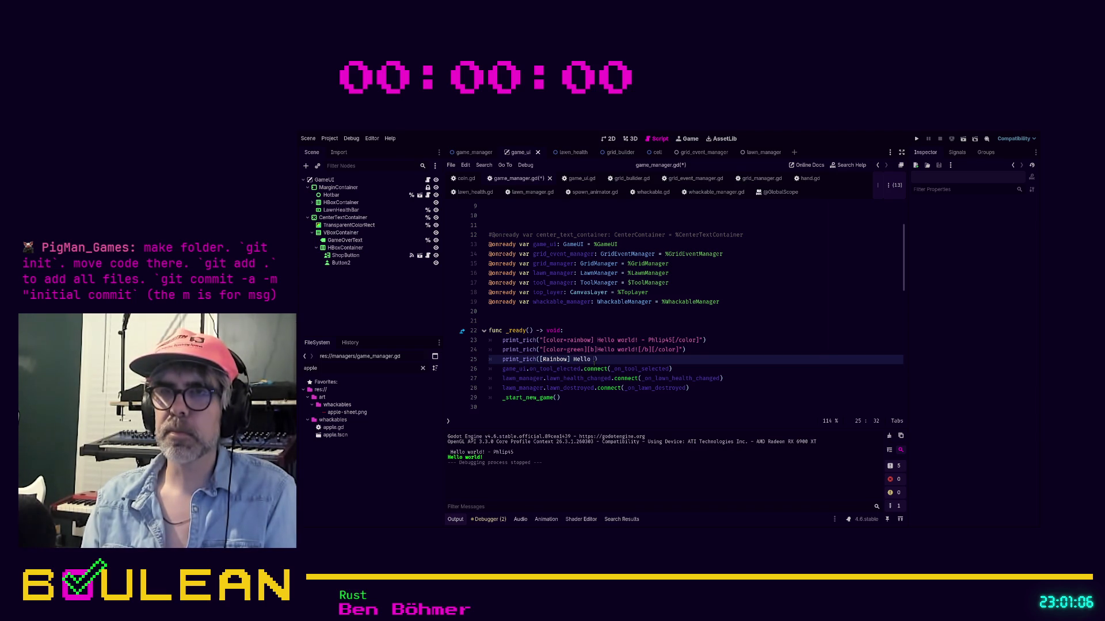
{"action": "type", "text": "orld"}
{"action": "key", "text": "ctrl+s"}
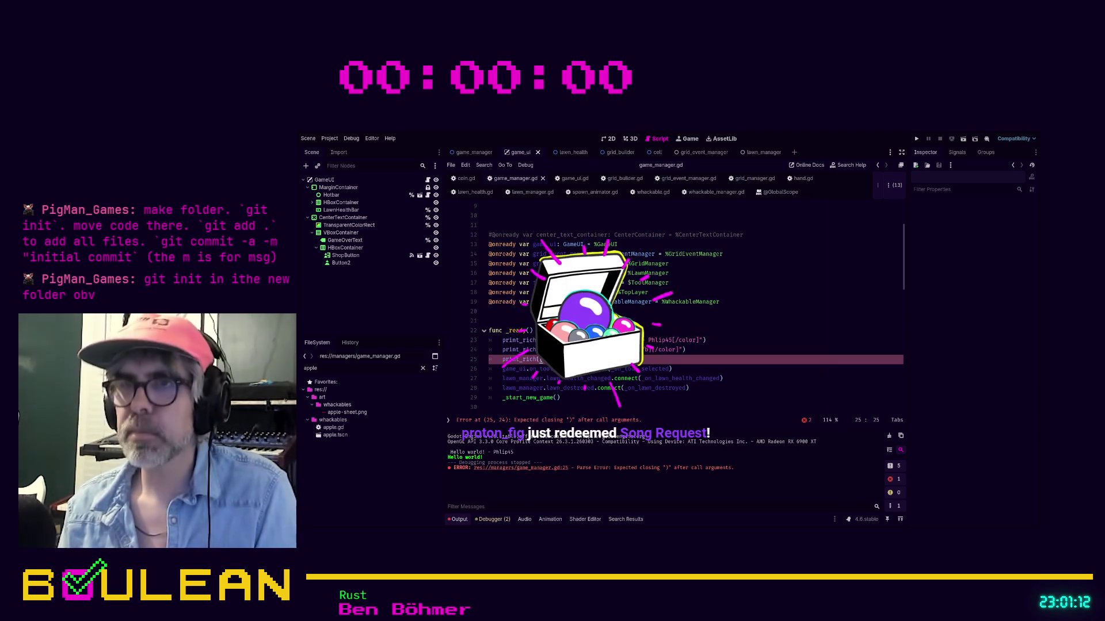
{"action": "key", "text": "BackSpace"}
{"action": "key", "text": "BackSpace"}
{"action": "key", "text": "BackSpace"}
{"action": "type", "text": "Hello World!\")"}
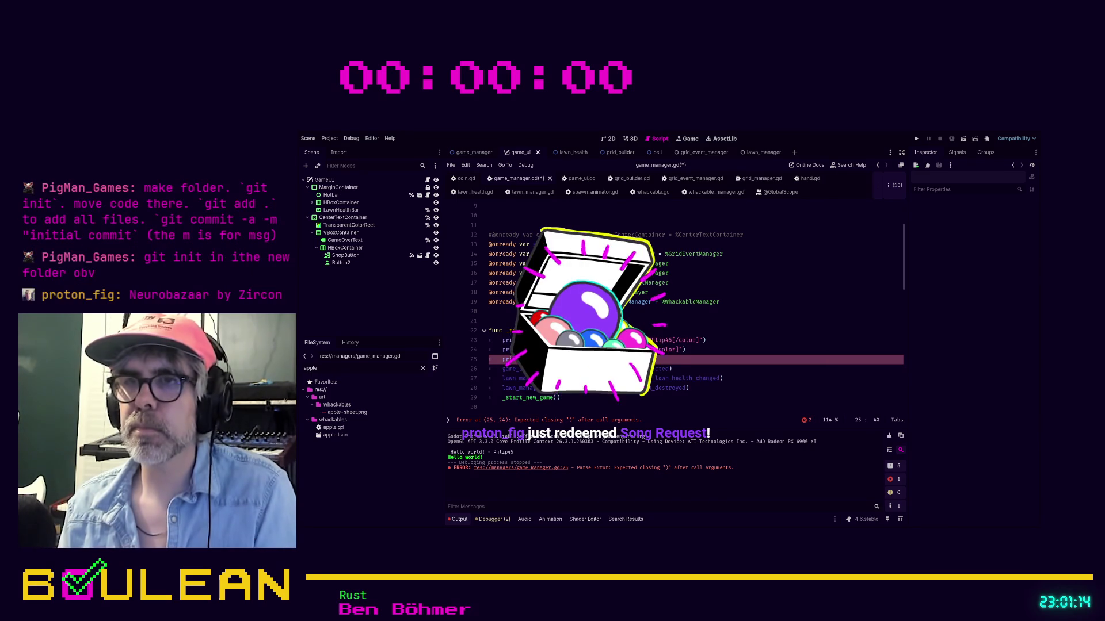
{"action": "key", "text": "BackSpace"}
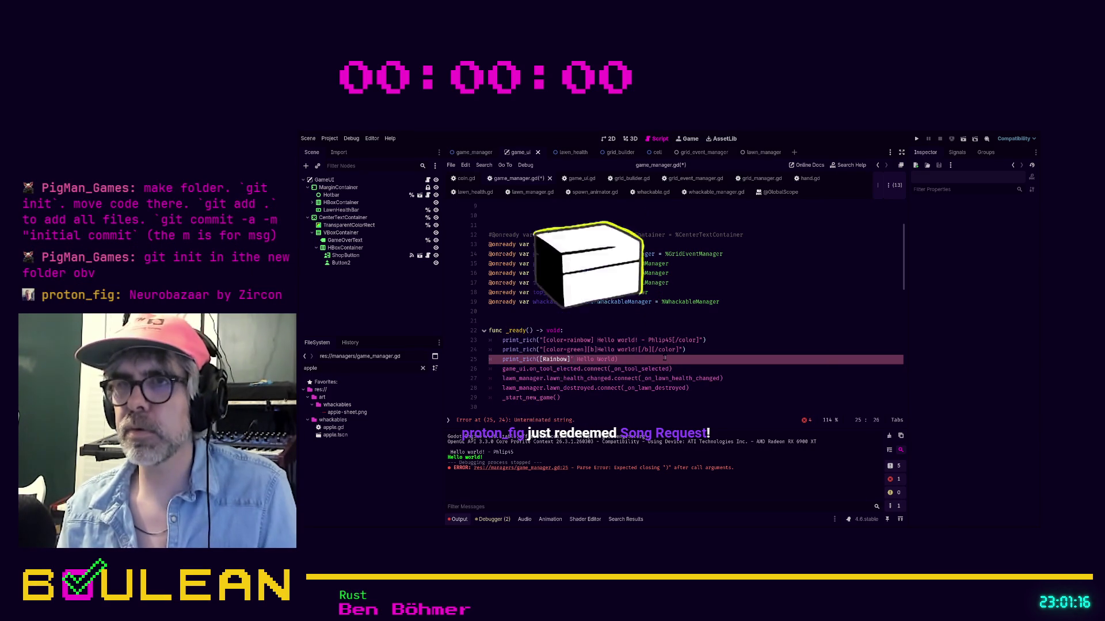
{"action": "key", "text": "BackSpace"}
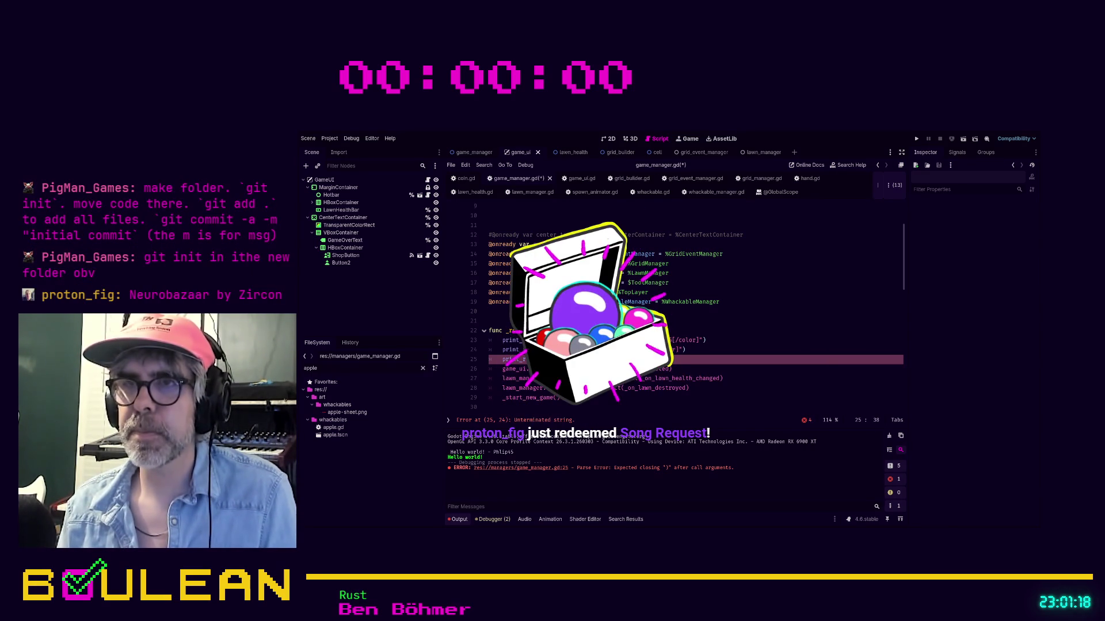
{"action": "type", "text": "'"}
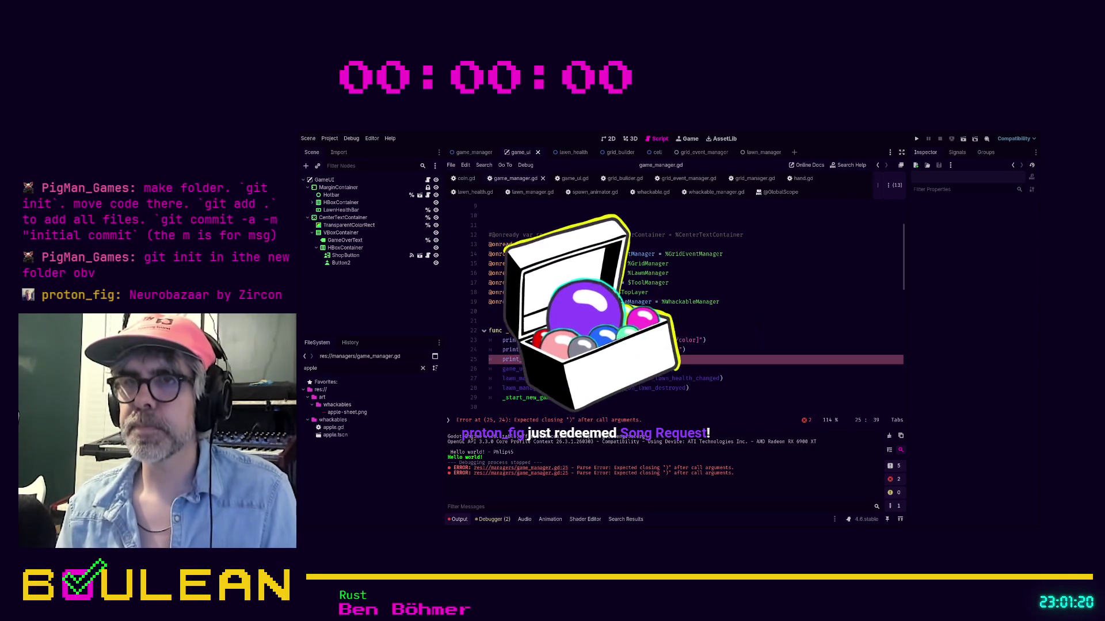
{"action": "key", "text": "ctrl+s"}
{"action": "key", "text": "F5"}
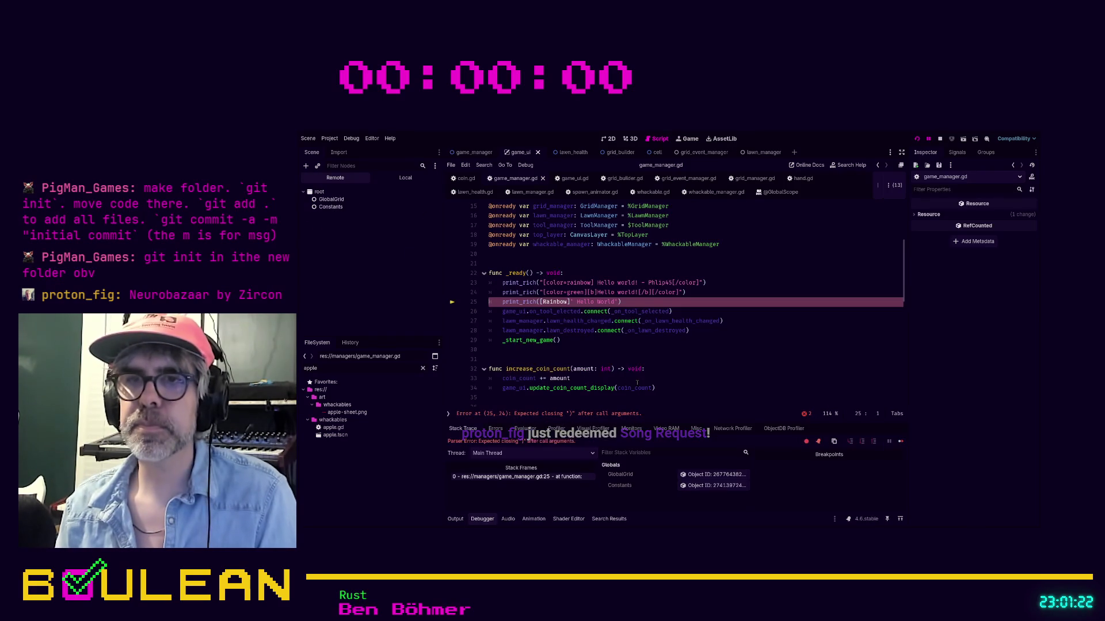
Delete the broken line 25 after the parse error and save game_manager.gd.
{"action": "left_click", "coordinate": [638, 302]}
{"action": "key", "text": "shift+Home"}
{"action": "key", "text": "shift+Home"}
{"action": "key", "text": "BackSpace"}
{"action": "key", "text": "ctrl+s"}
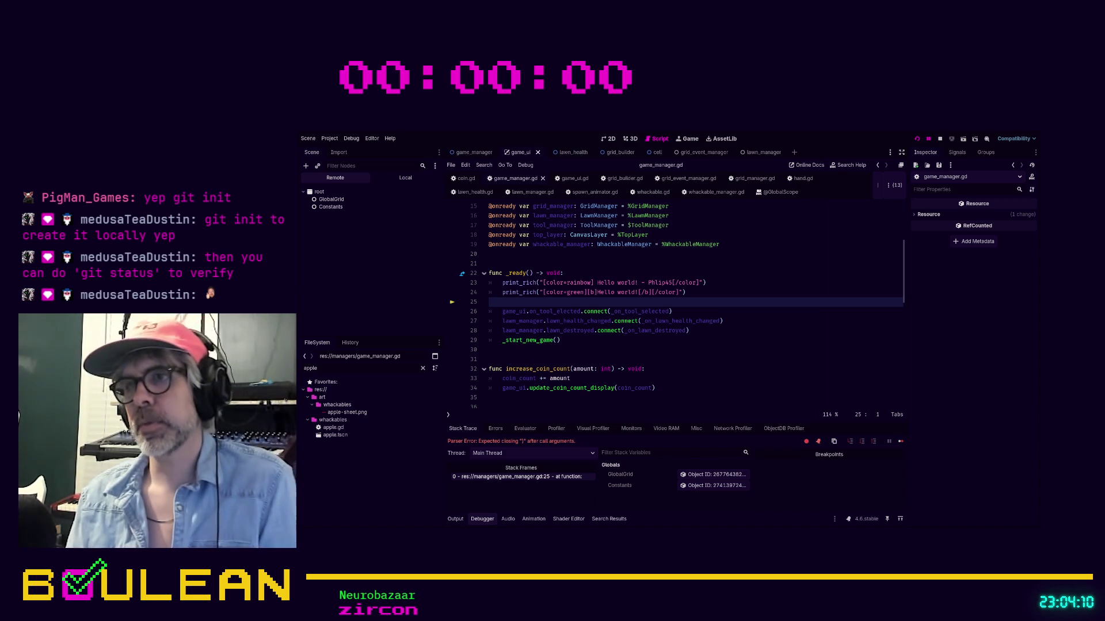
Run the game again so both Hello world lines print, then stop it.
{"action": "left_click", "coordinate": [612, 359]}
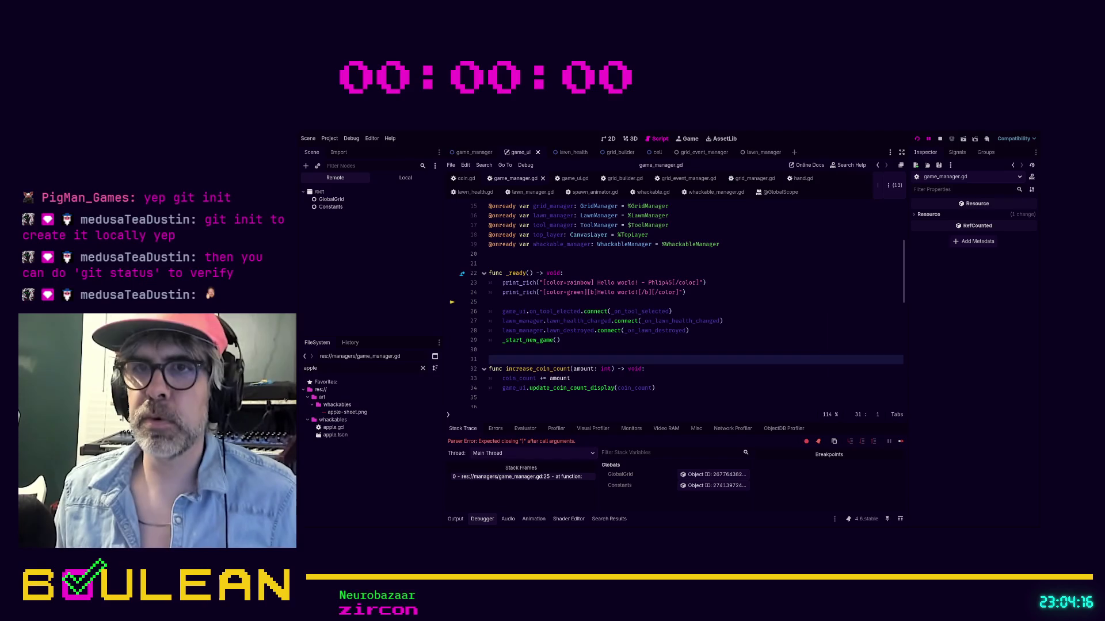
{"action": "left_click", "coordinate": [680, 352]}
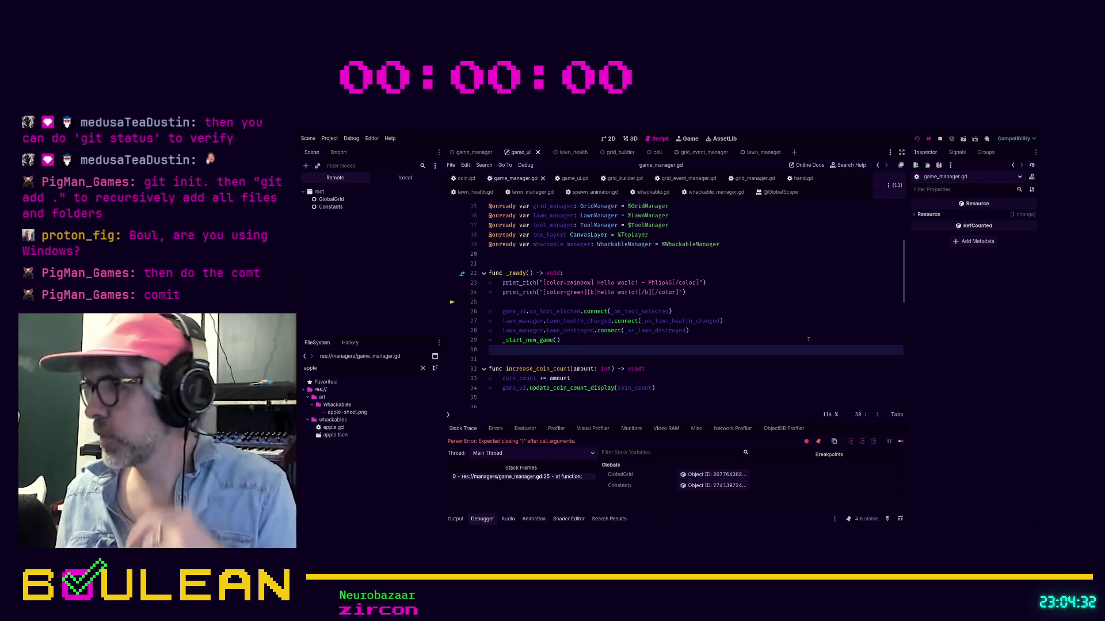
{"action": "left_click", "coordinate": [580, 360]}
{"action": "key", "text": "F5"}
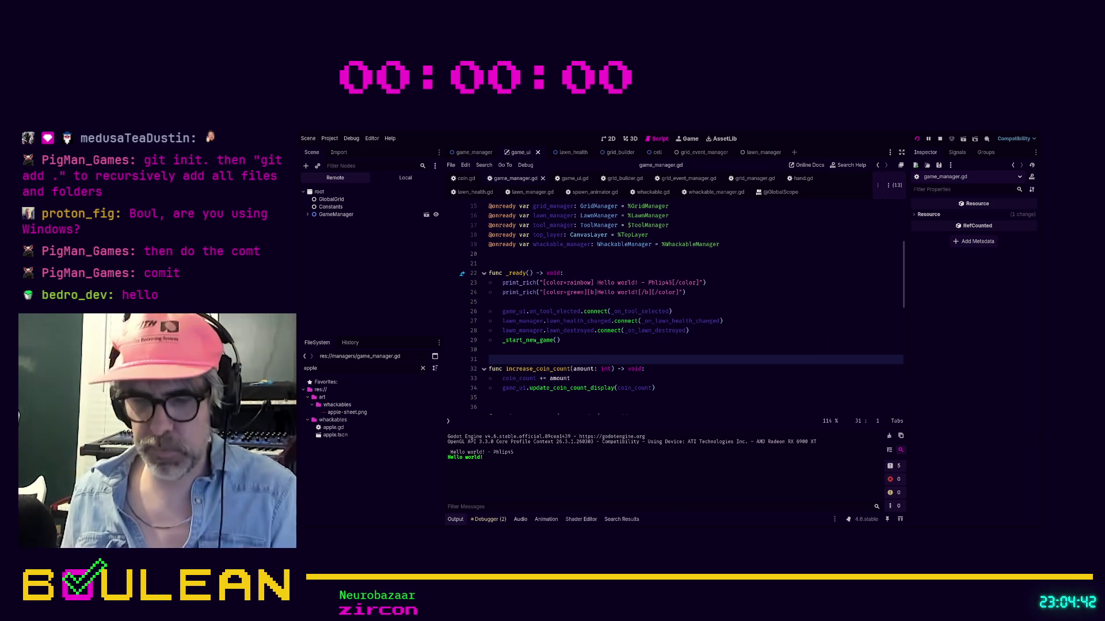
{"action": "key", "text": "F8"}
Rerun the game to the lawn-ruined screen, stop it, and select the HBoxContainer node.
{"action": "key", "text": "Up"}
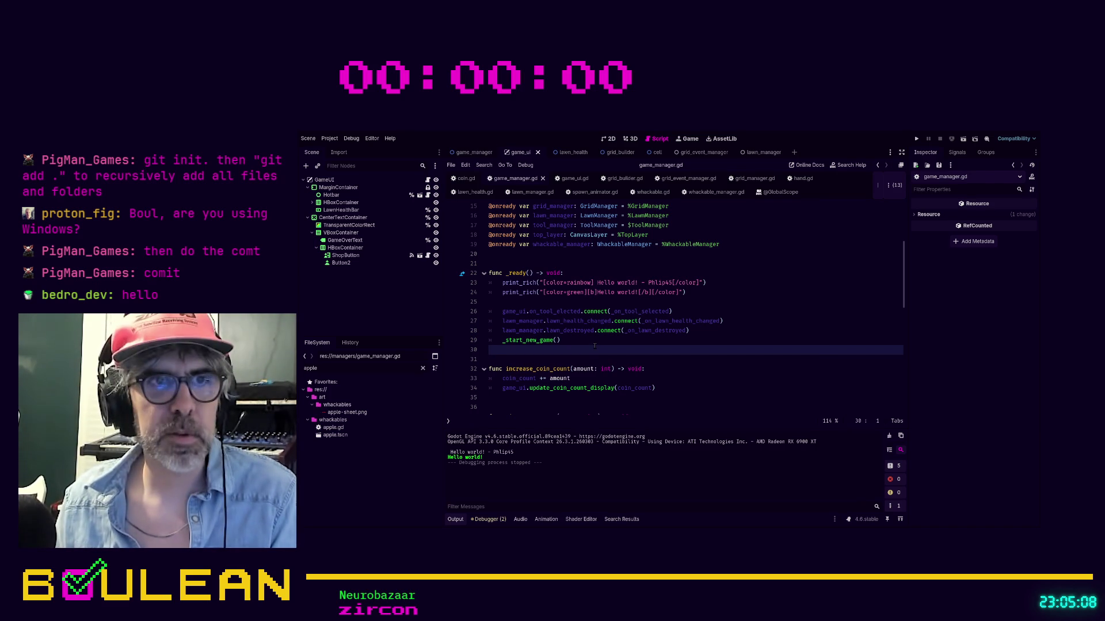
{"action": "key", "text": "F5"}
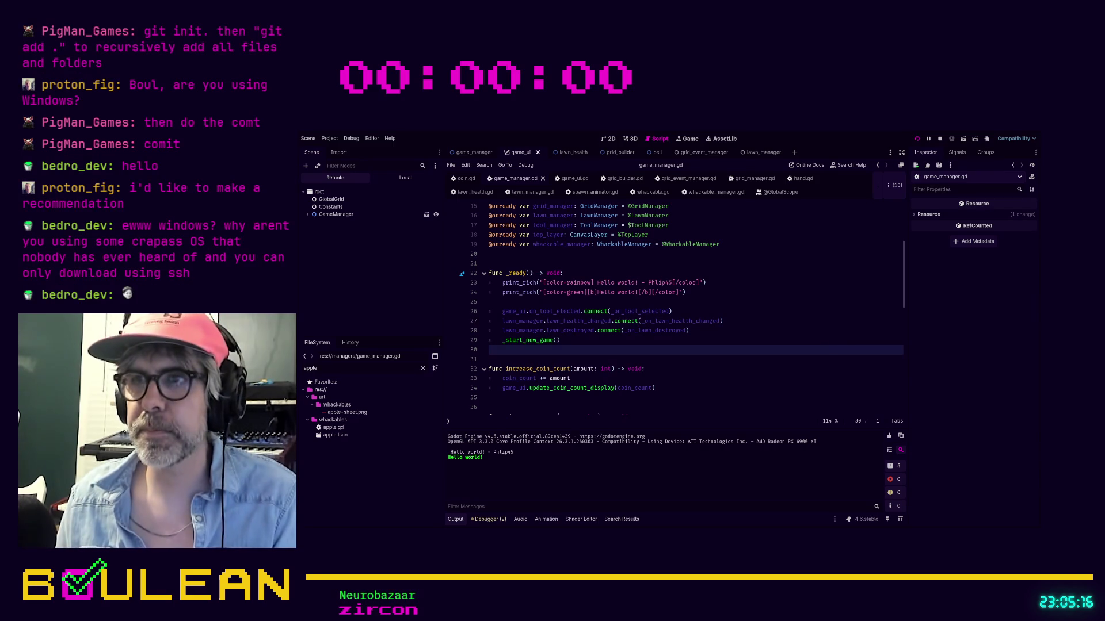
{"action": "key", "text": "F8"}
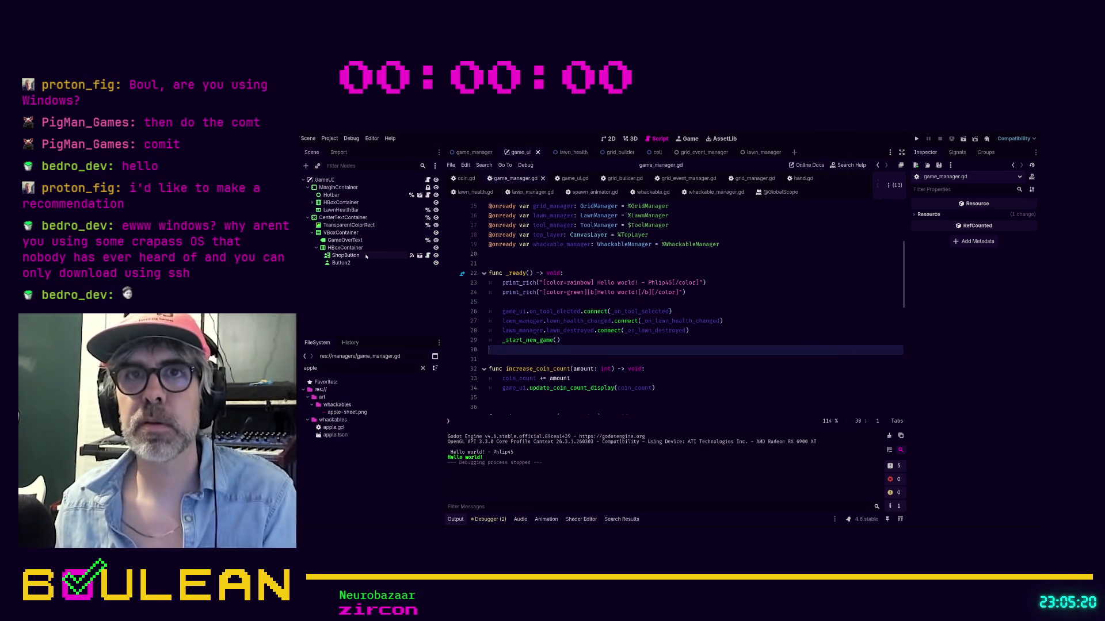
{"action": "left_click", "coordinate": [358, 247]}
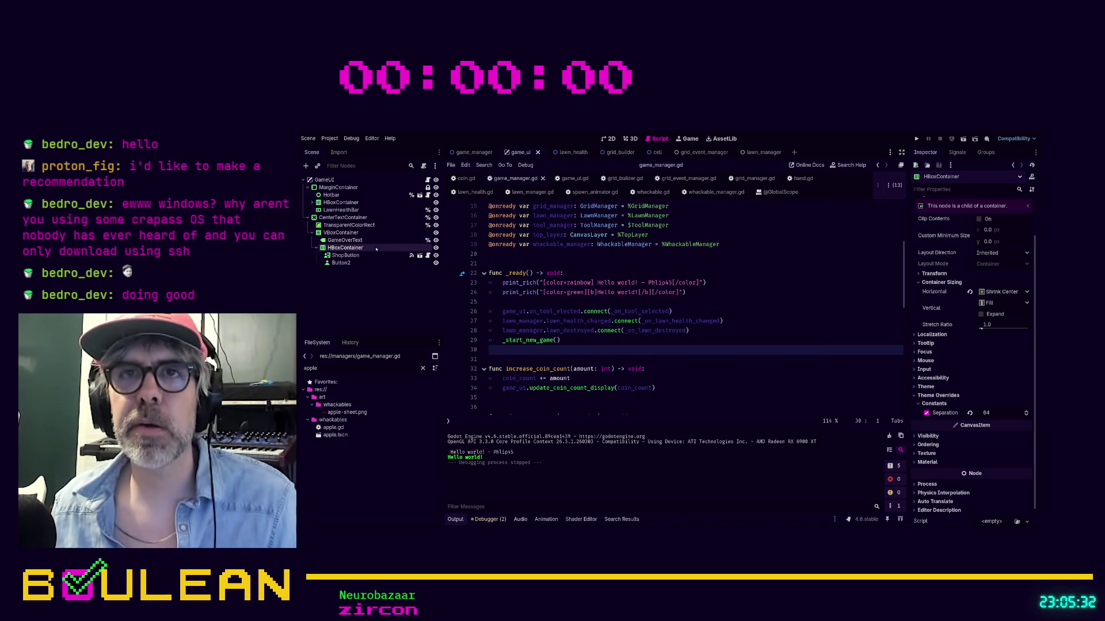
Rename CenterTextContainer to GameOverCenterContainer and remove TransparentColorRect's scene-unique name.
{"action": "left_click", "coordinate": [355, 219]}
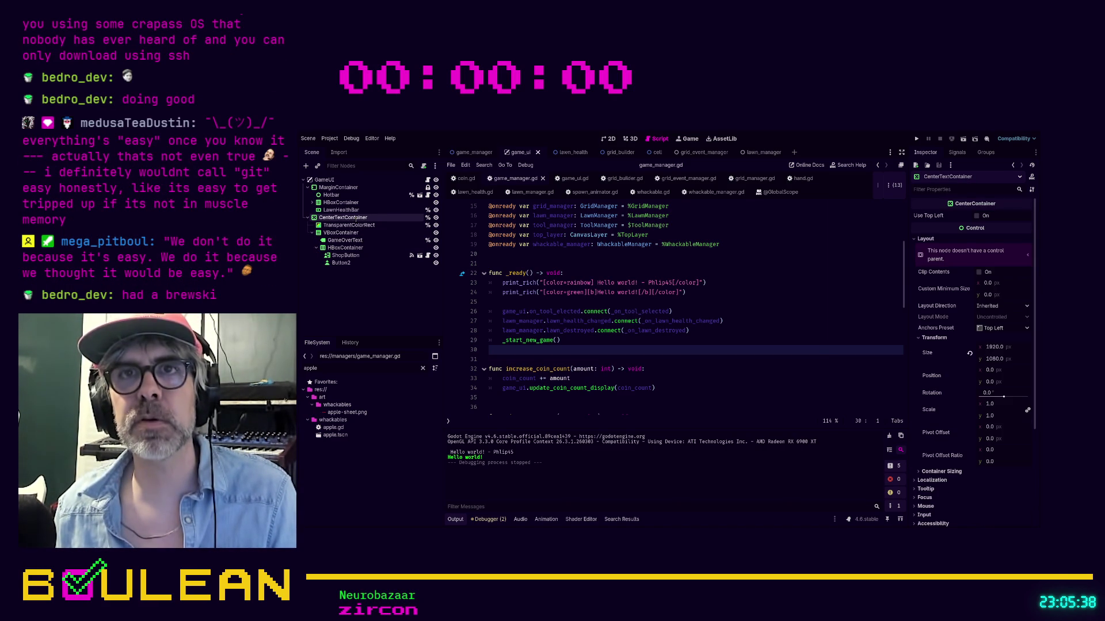
{"action": "key", "text": "ctrl+shift+z"}
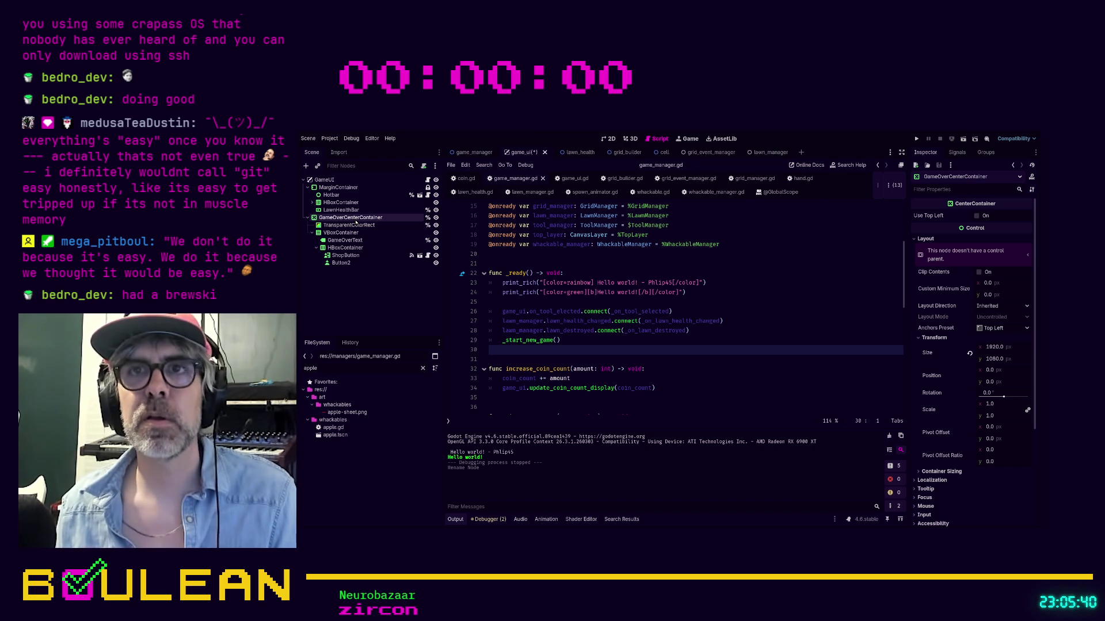
{"action": "left_click", "coordinate": [338, 227]}
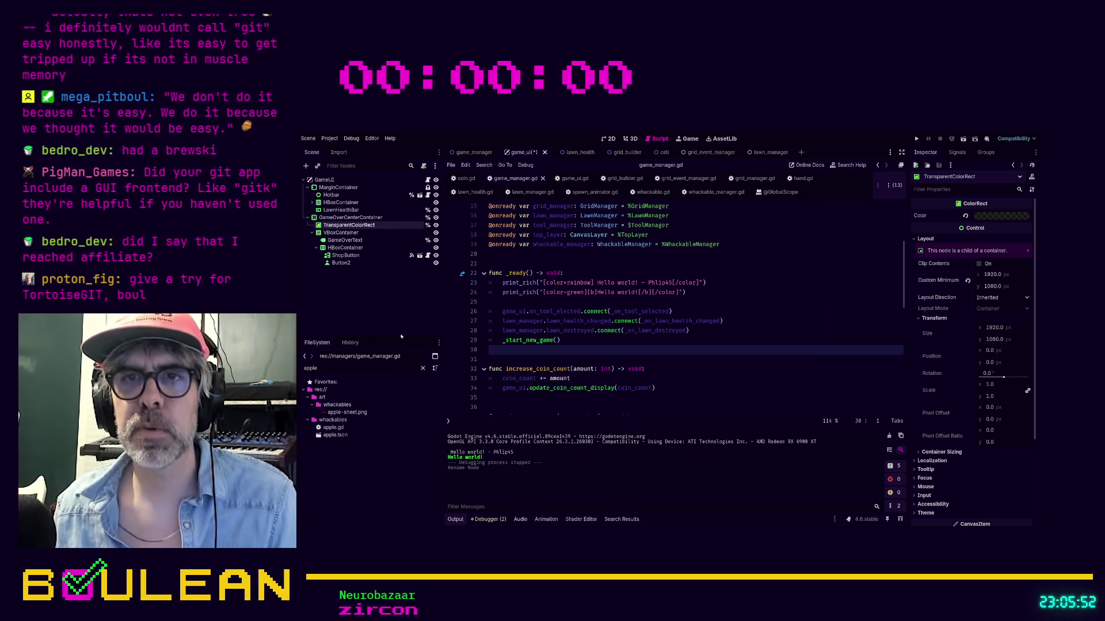
{"action": "left_click", "coordinate": [427, 225]}
{"action": "left_click", "coordinate": [345, 240]}
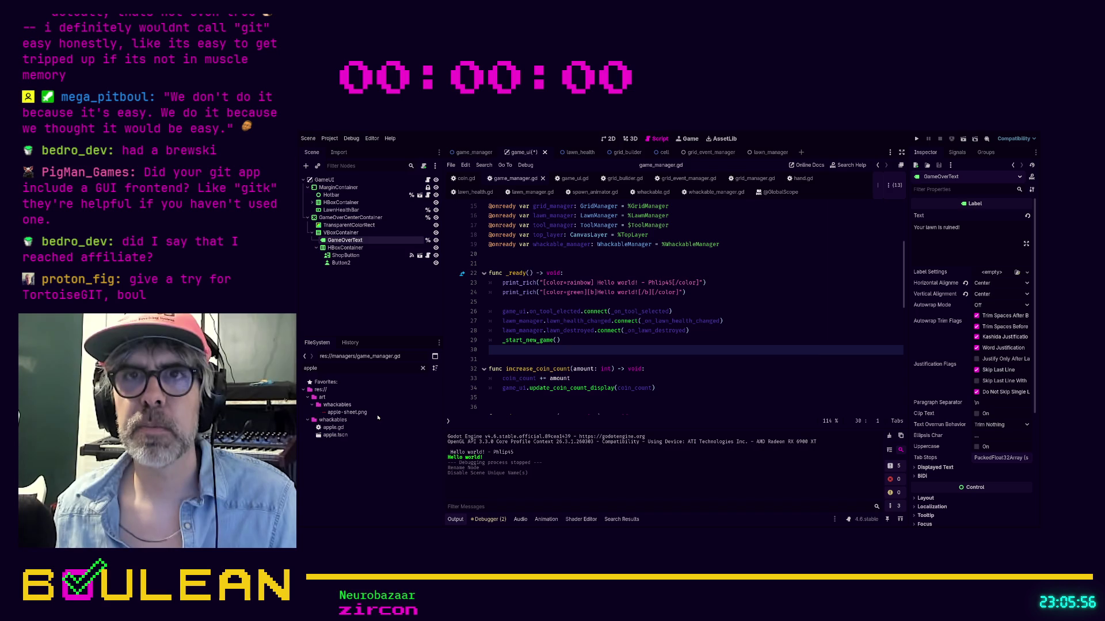
{"action": "scroll", "coordinate": [575, 316], "scroll_direction": "up", "scroll_amount": 3}
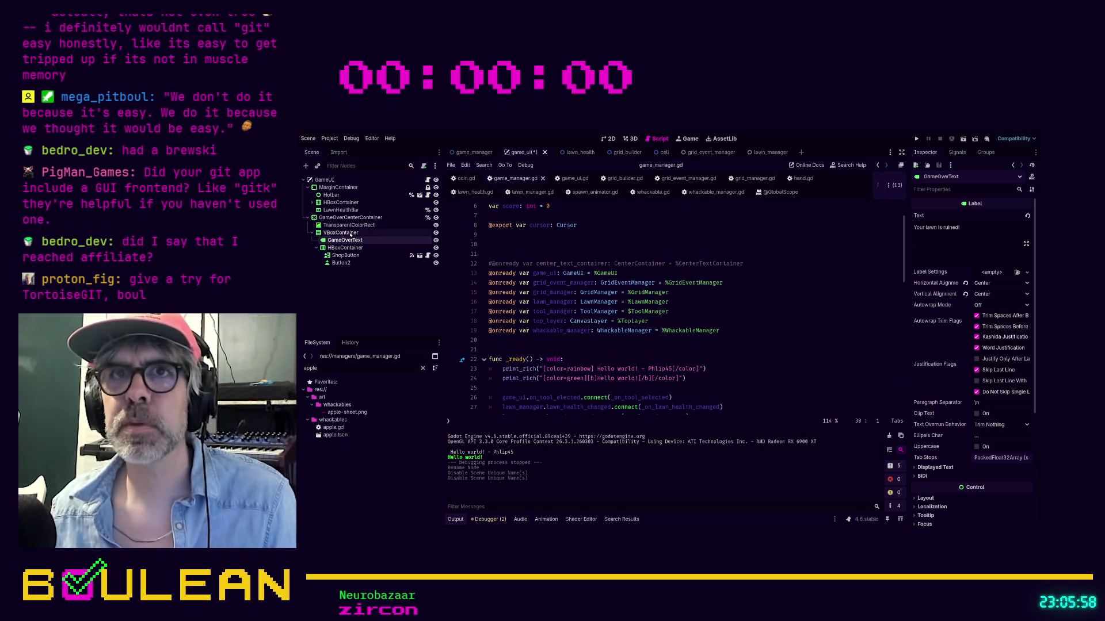
{"action": "left_click_drag", "start_coordinate": [350, 217], "coordinate": [490, 341]}
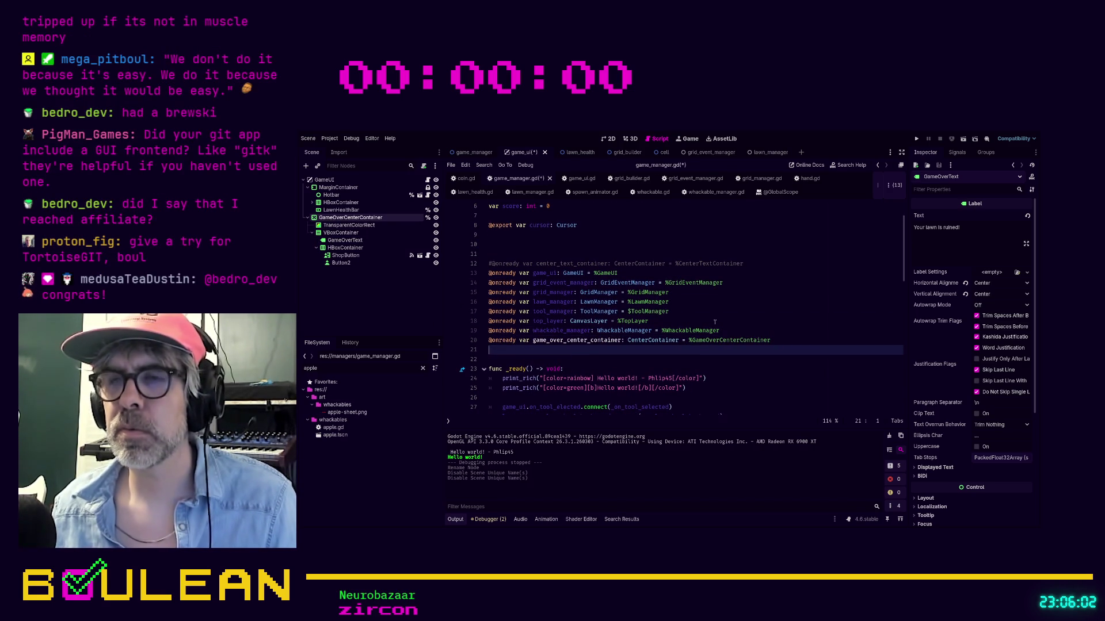
Save, cut the GameOverCenterContainer reference line from game_manager.gd, and switch to game_ui.gd.
{"action": "left_click", "coordinate": [722, 303]}
{"action": "key", "text": "ctrl+s"}
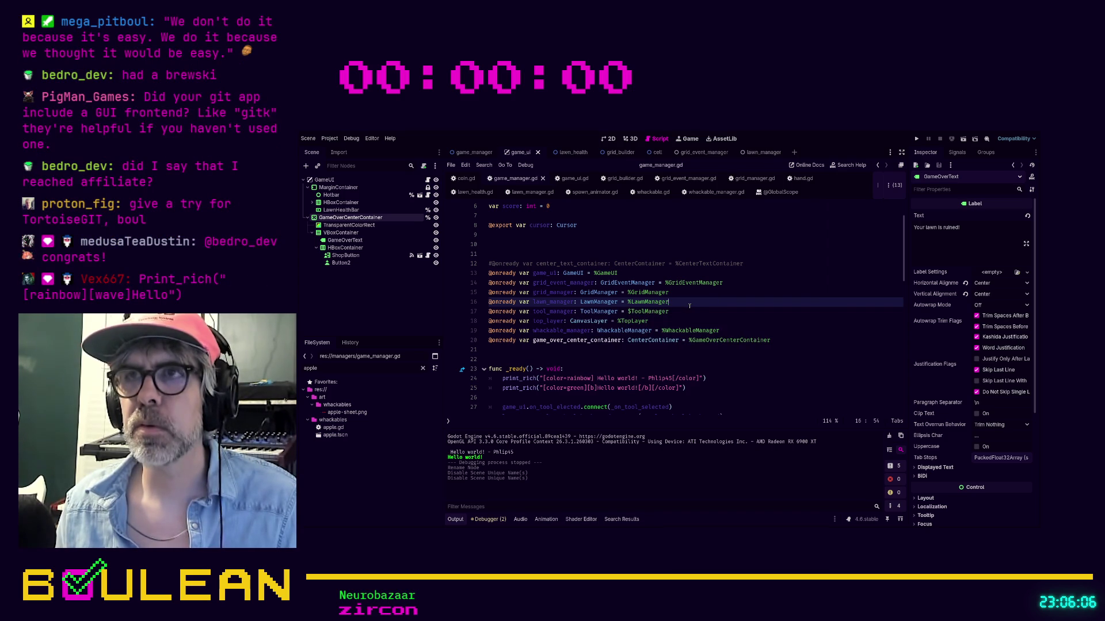
{"action": "left_click", "coordinate": [779, 340]}
{"action": "key", "text": "shift+Home"}
{"action": "key", "text": "ctrl+x"}
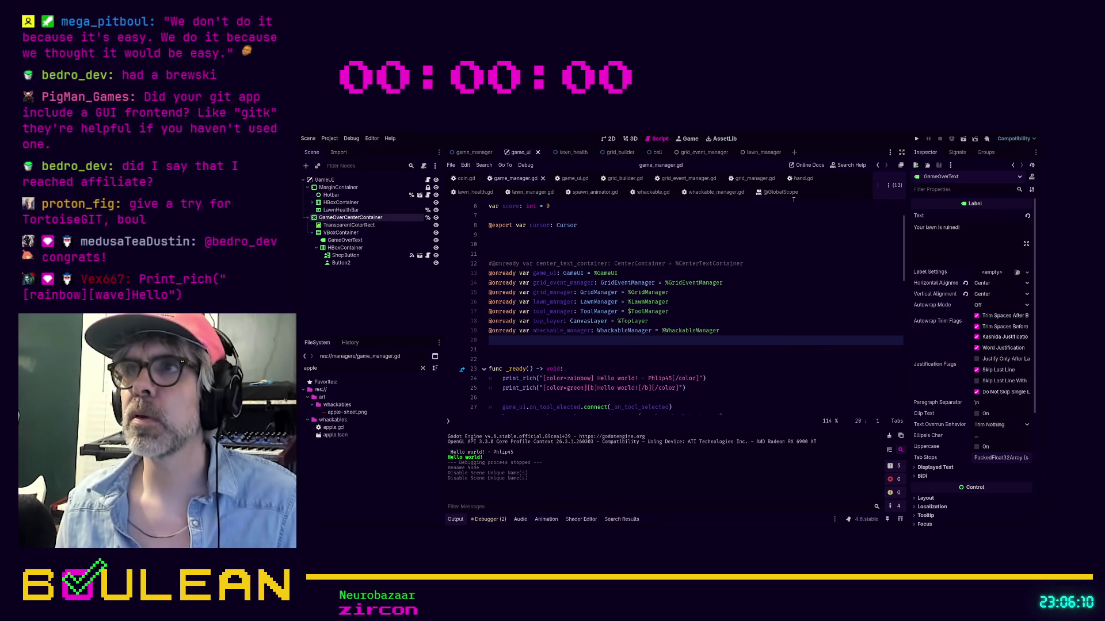
{"action": "left_click", "coordinate": [571, 178]}
{"action": "scroll", "coordinate": [613, 343], "scroll_direction": "up", "scroll_amount": 5}
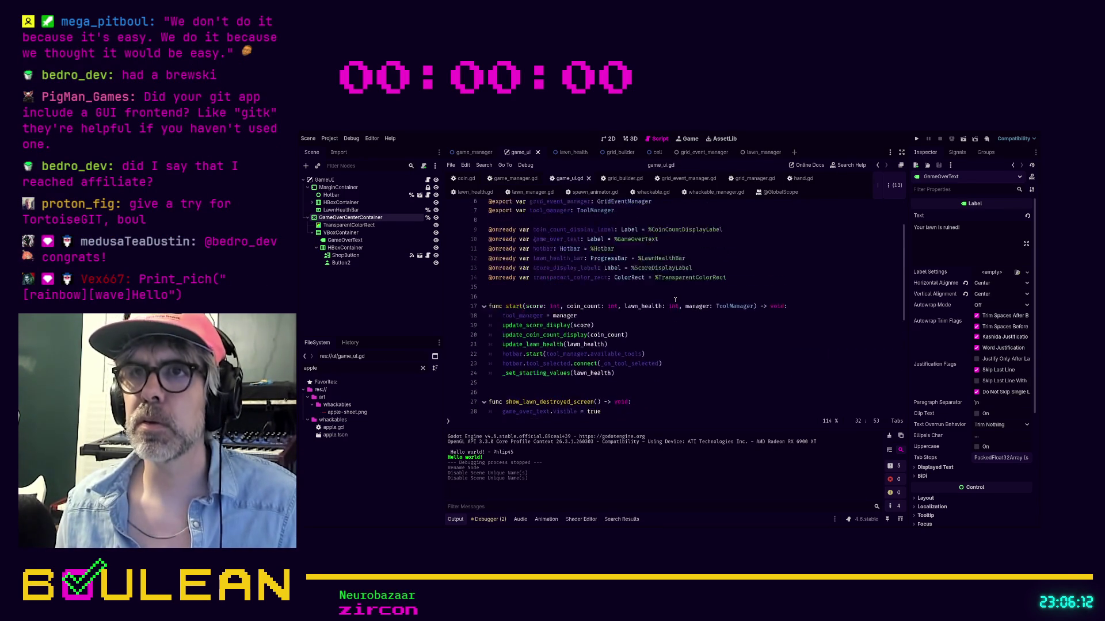
Paste the game_over_center_container reference into game_ui.gd and move it up to line 10.
{"action": "left_click", "coordinate": [559, 342]}
{"action": "key", "text": "ctrl+v"}
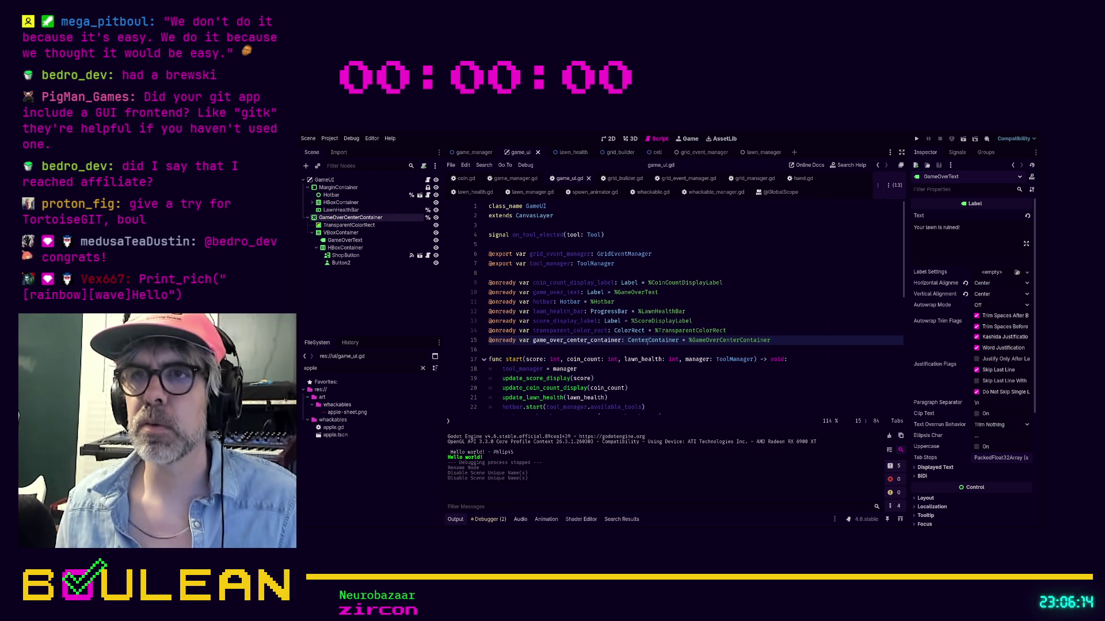
{"action": "key", "text": "alt+Up"}
{"action": "key", "text": "alt+Up"}
{"action": "key", "text": "alt+Up"}
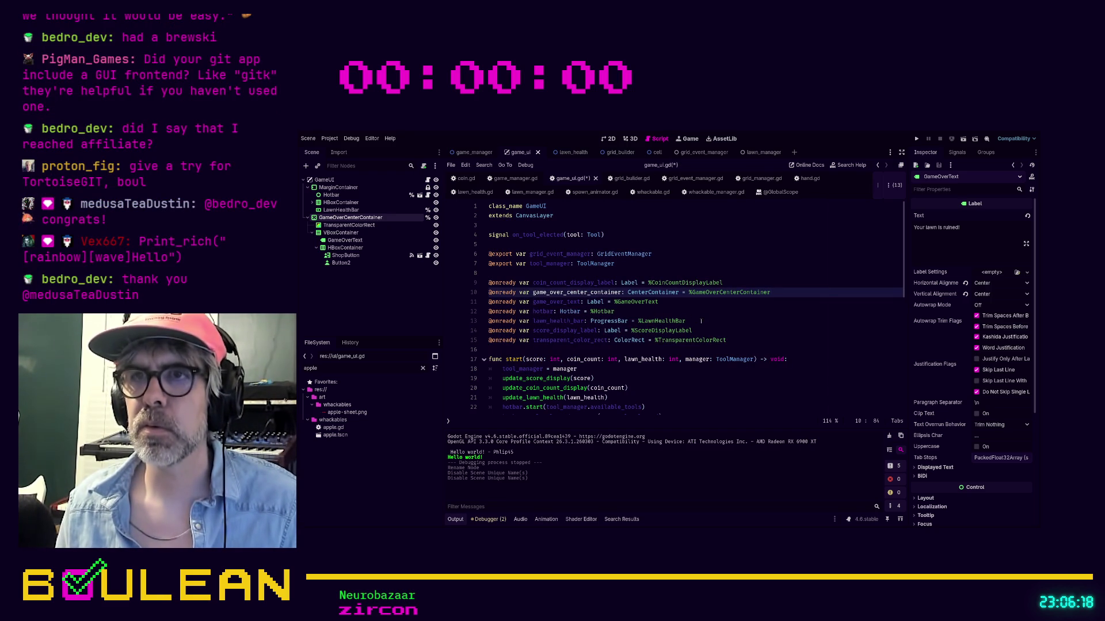
Delete the transparent_color_rect declaration and select the old lines in show_lawn_destroyed_screen.
{"action": "left_click", "coordinate": [732, 335]}
{"action": "key", "text": "shift+Home"}
{"action": "key", "text": "BackSpace"}
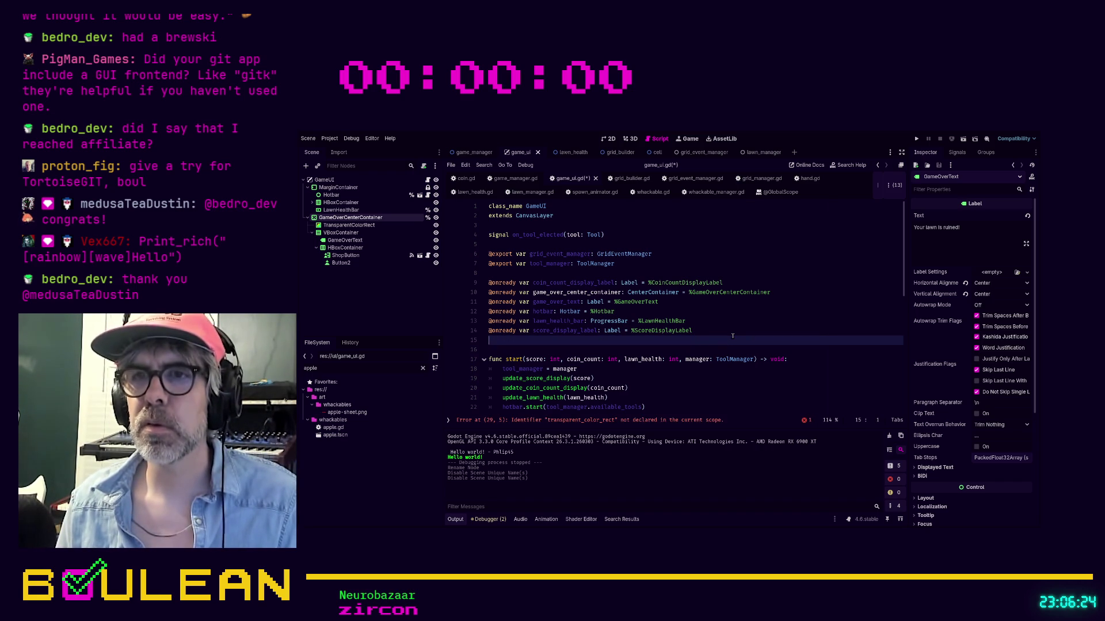
{"action": "left_click", "coordinate": [686, 423]}
{"action": "left_click_drag", "start_coordinate": [633, 302], "coordinate": [481, 297]}
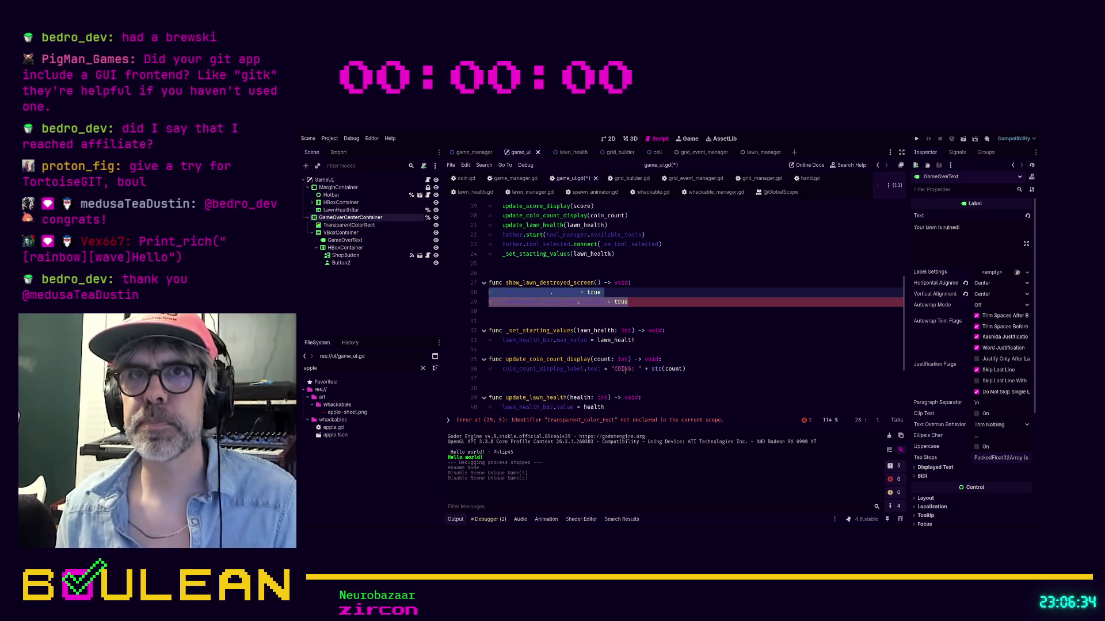
Replace show_lawn_destroyed_screen's old lines with game_over_center_container.visible = true.
{"action": "key", "text": "BackSpace"}
{"action": "key", "text": "Tab"}
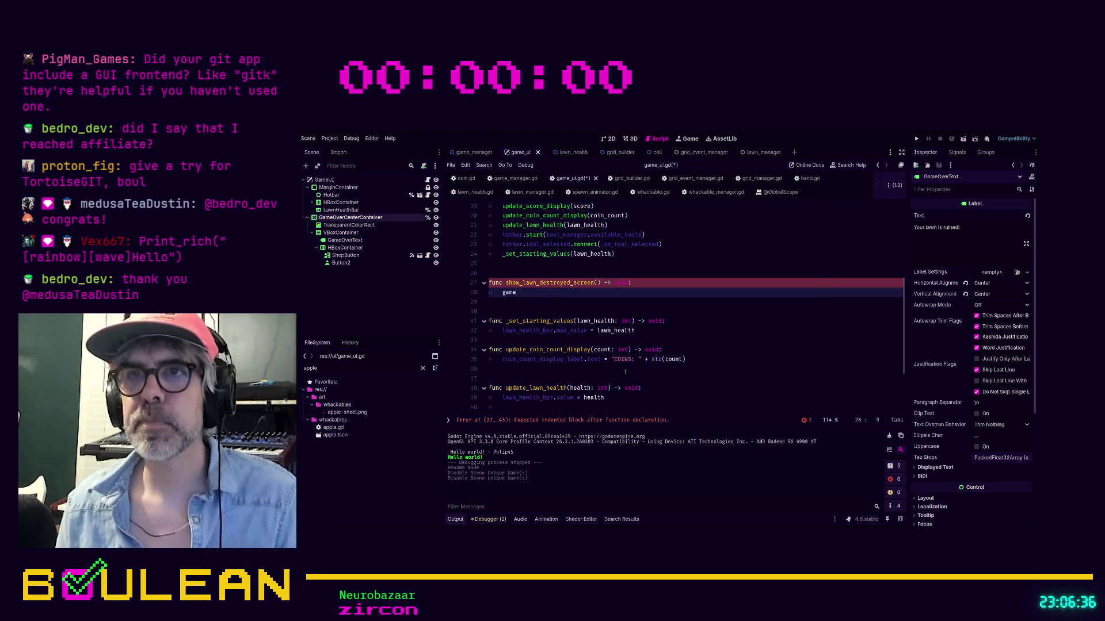
{"action": "type", "text": "_o"}
{"action": "key", "text": "Return"}
{"action": "type", "text": "."}
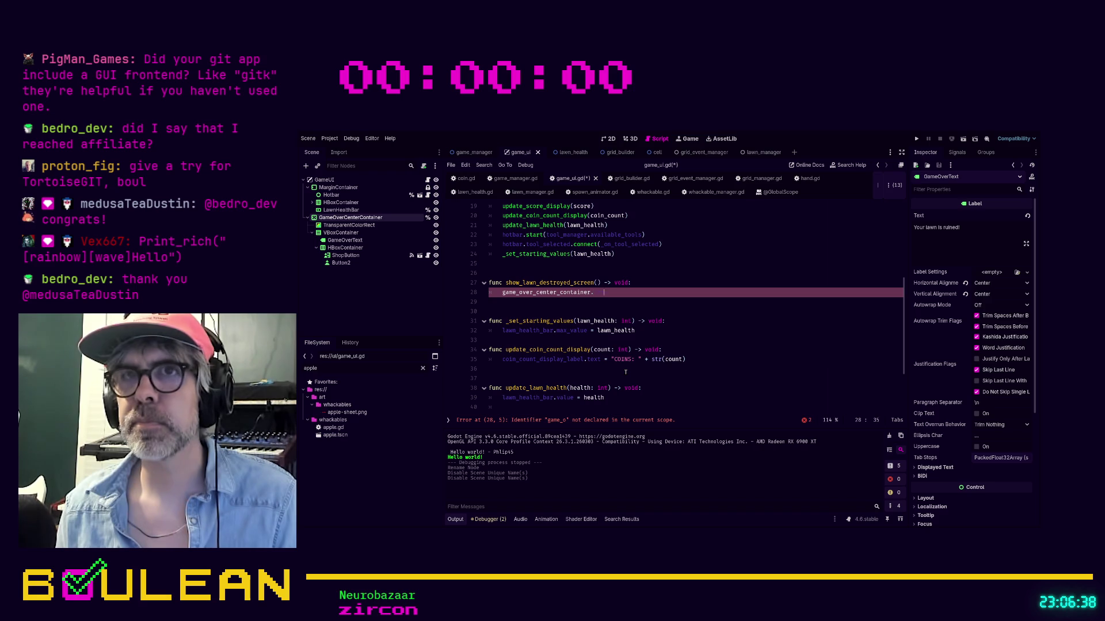
{"action": "type", "text": " true"}
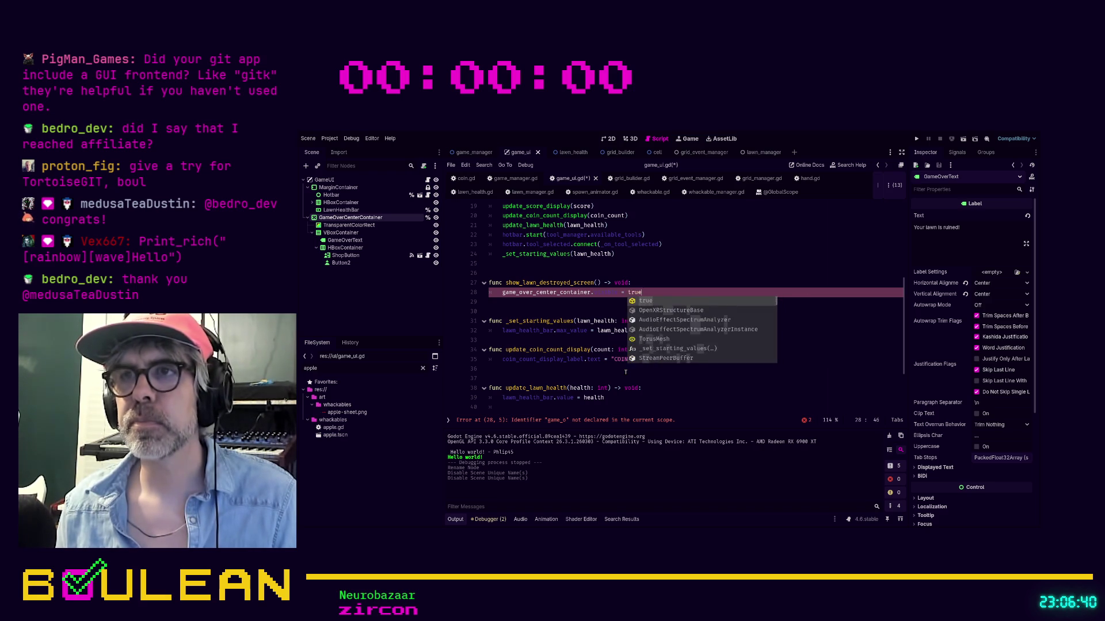
Delete the unused game_over_text reference, save game_ui.gd, and run the game.
{"action": "key", "text": "ctrl+f"}
{"action": "type", "text": "game_over"}
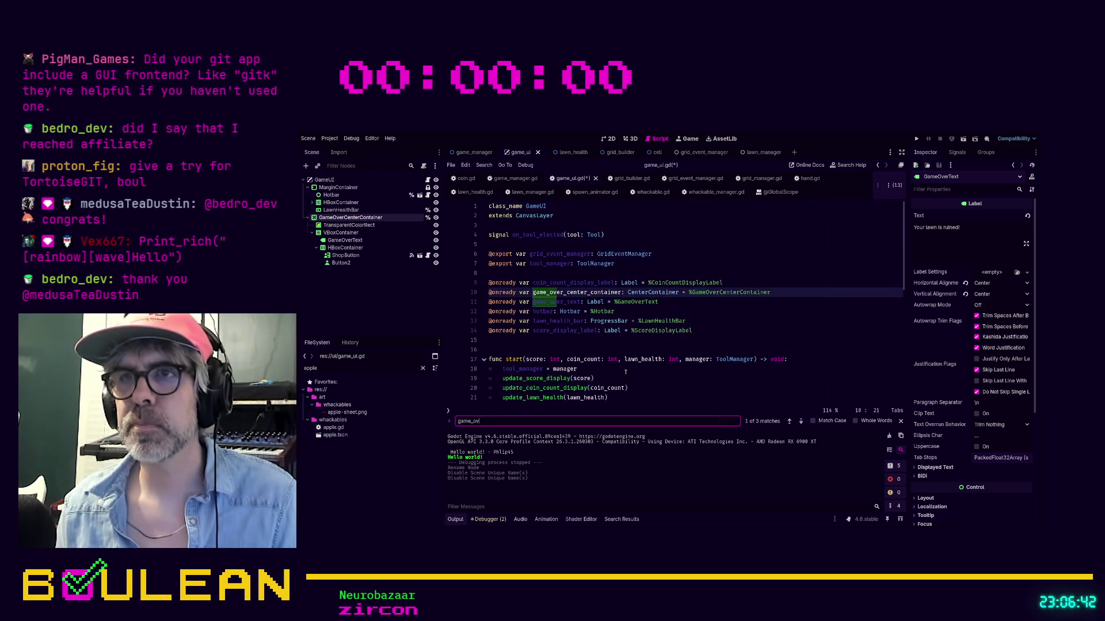
{"action": "triple_click", "coordinate": [692, 297]}
{"action": "key", "text": "BackSpace"}
{"action": "key", "text": "ctrl+s"}
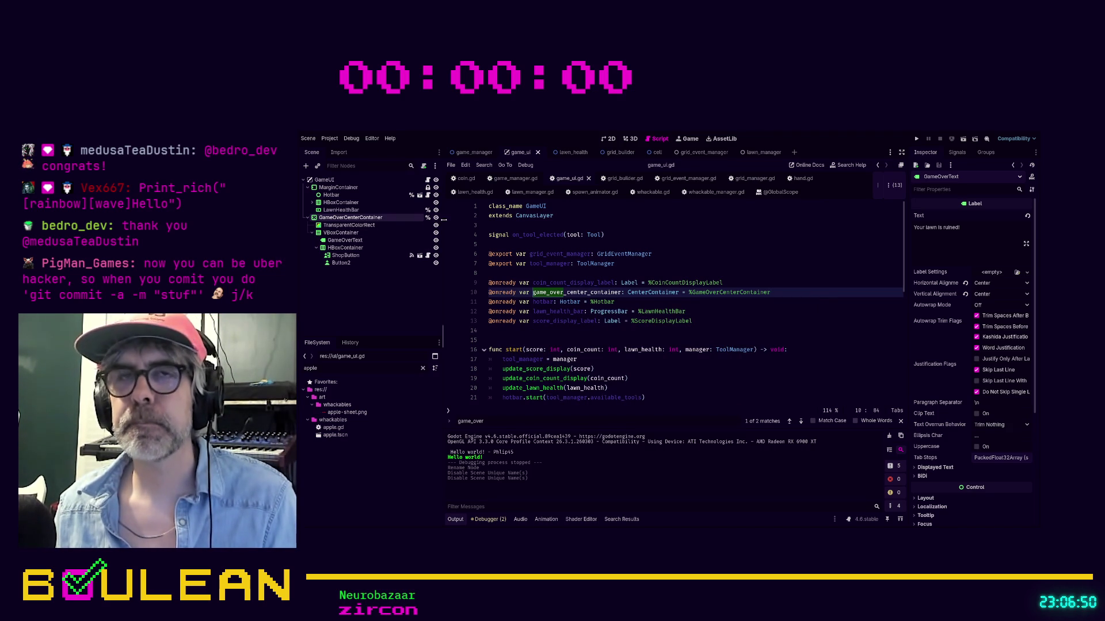
{"action": "key", "text": "F5"}
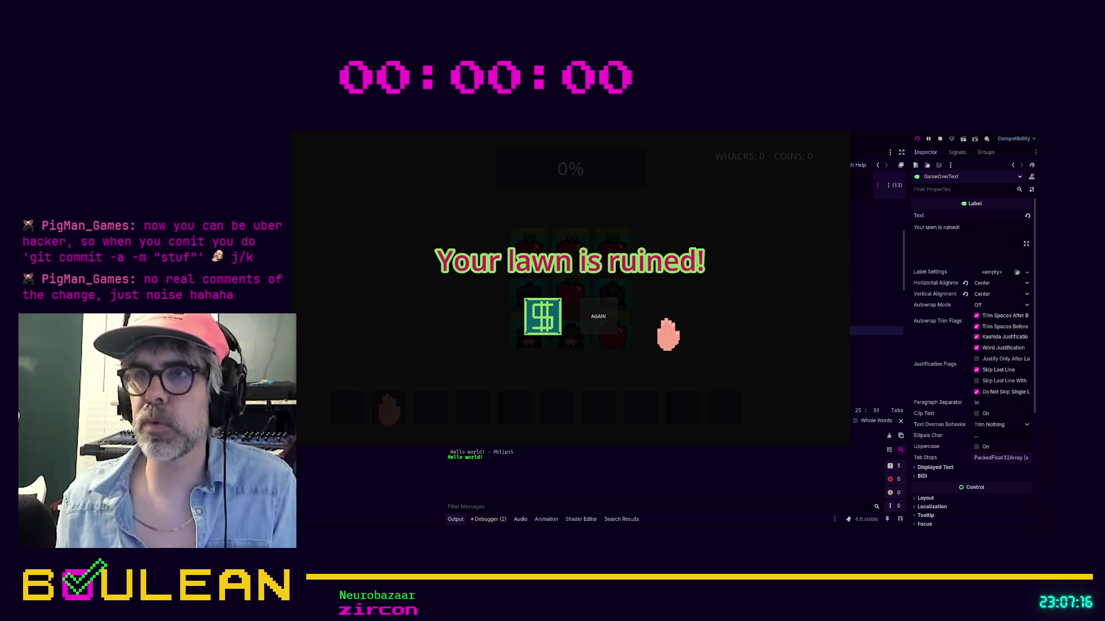
Write a [rainbow][wave] print_rich greeting line in _ready, then stop the test run.
{"action": "key", "text": "Down"}
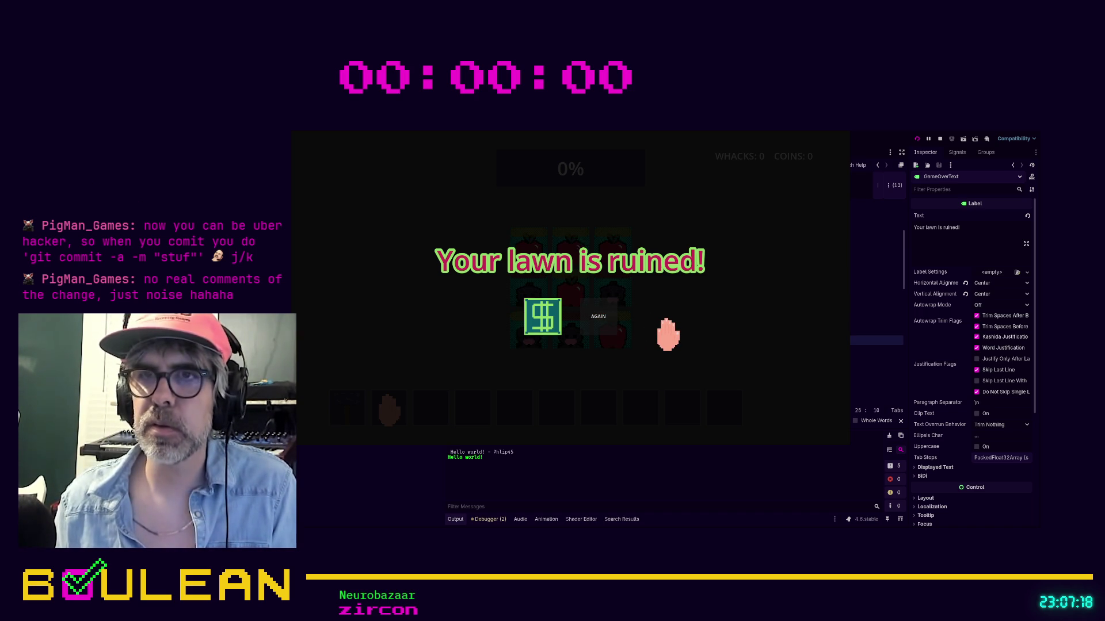
{"action": "key", "text": "shift+End"}
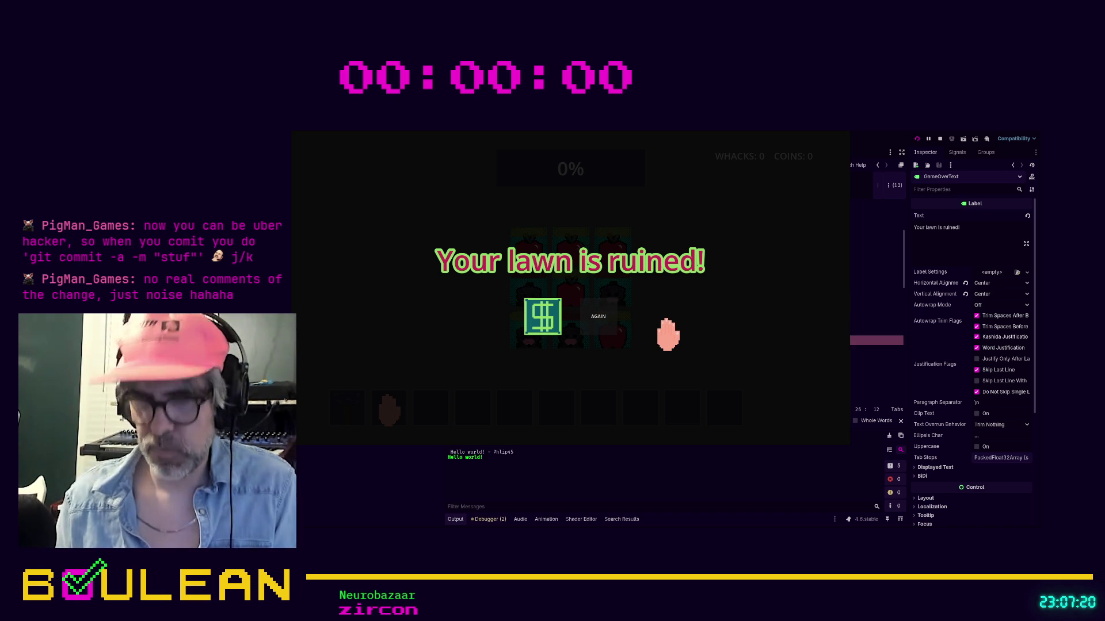
{"action": "key", "text": "Right"}
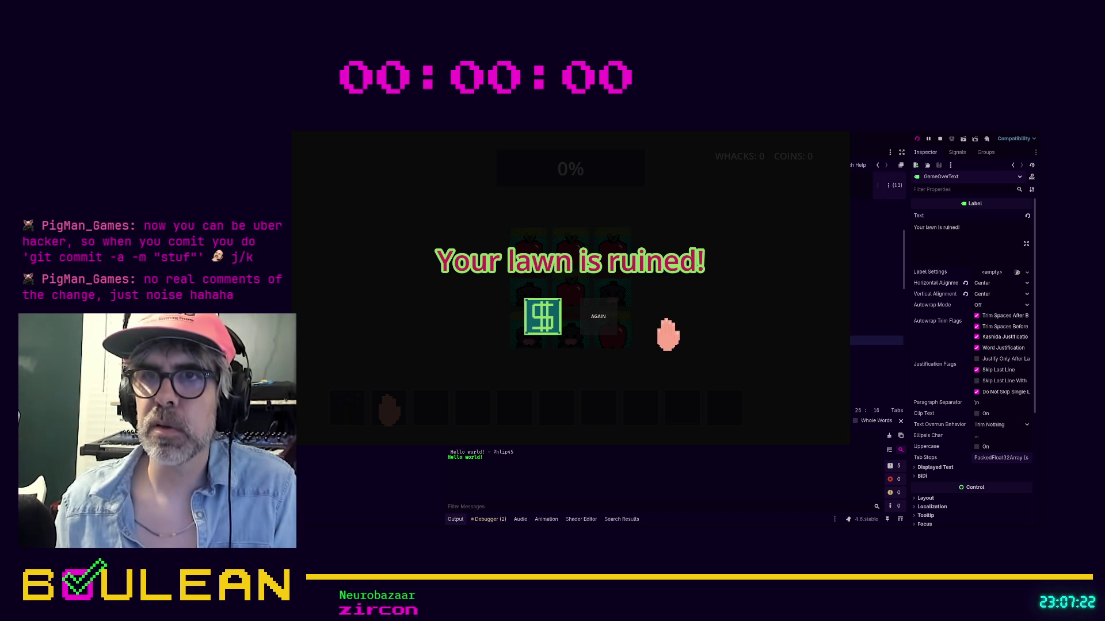
{"action": "key", "text": "Right"}
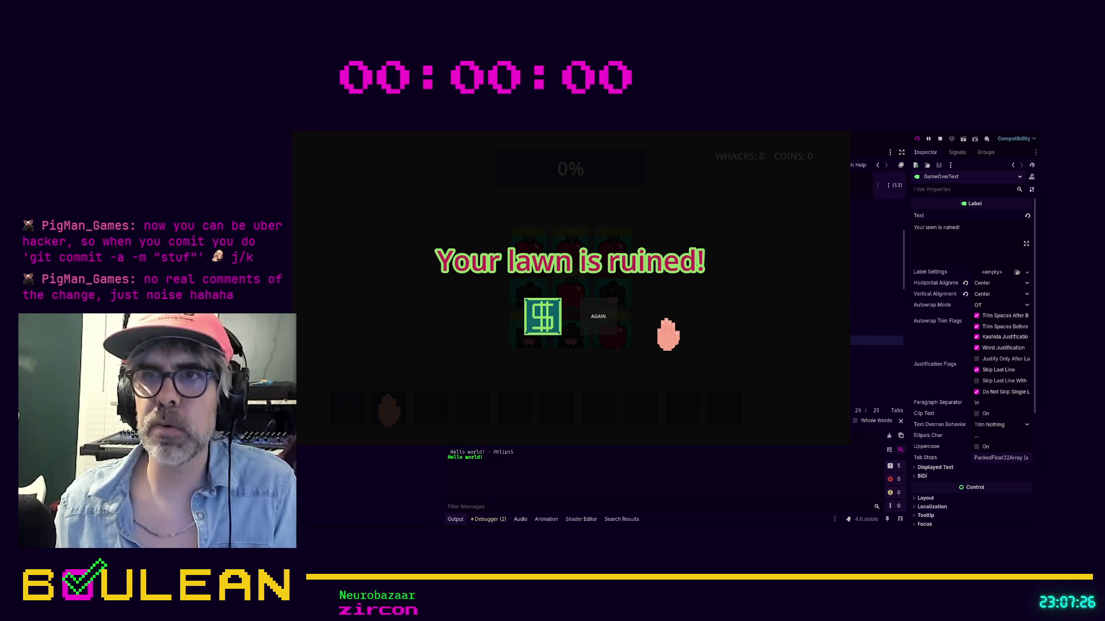
{"action": "key", "text": "Right"}
{"action": "key", "text": "Right"}
{"action": "key", "text": "Right"}
{"action": "key", "text": "Right"}
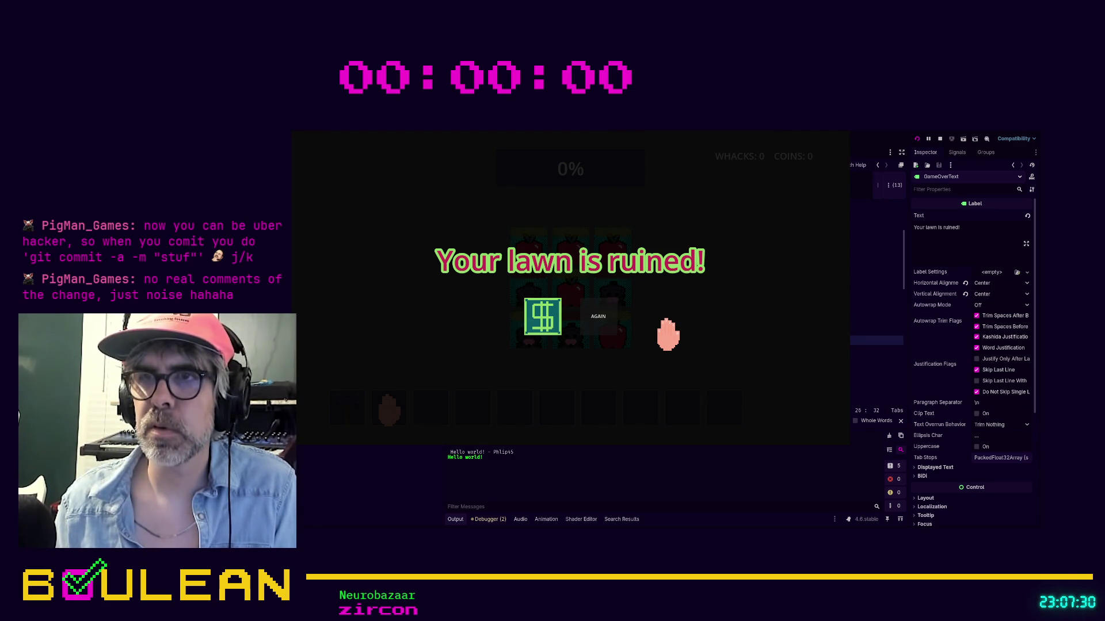
{"action": "key", "text": "Right"}
{"action": "key", "text": "Right"}
{"action": "key", "text": "Right"}
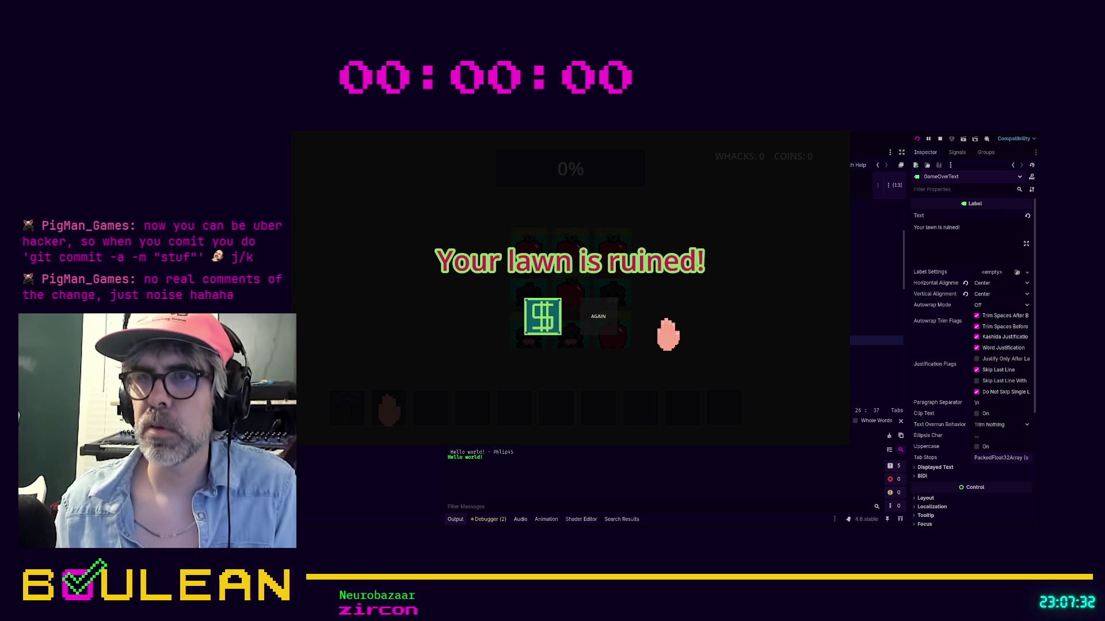
{"action": "key", "text": "Right"}
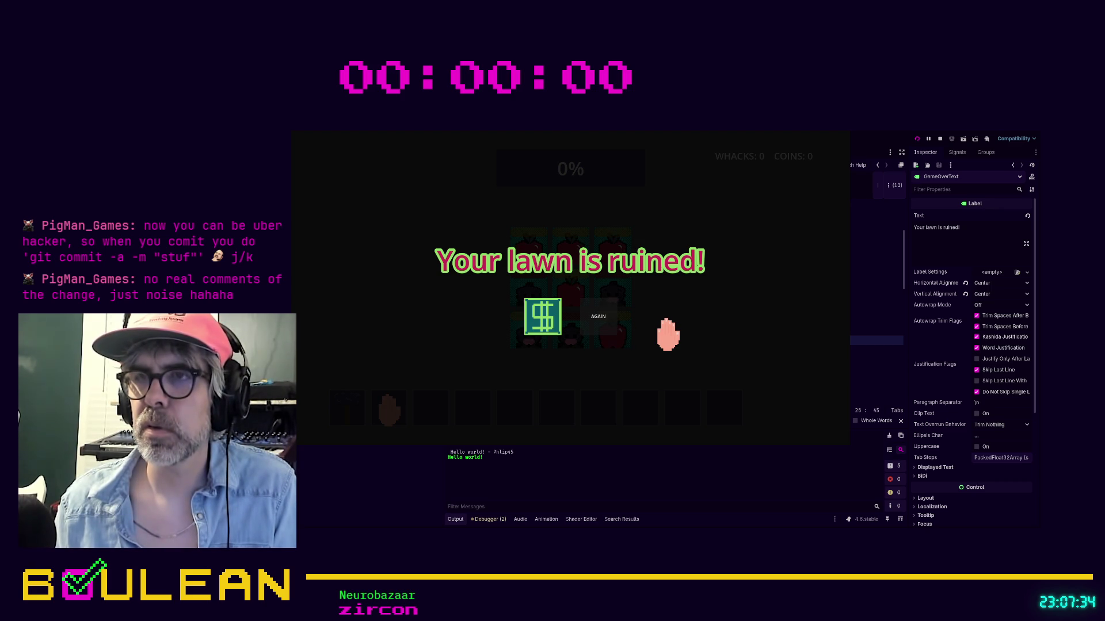
{"action": "key", "text": "Right"}
{"action": "key", "text": "Right"}
{"action": "key", "text": "Right"}
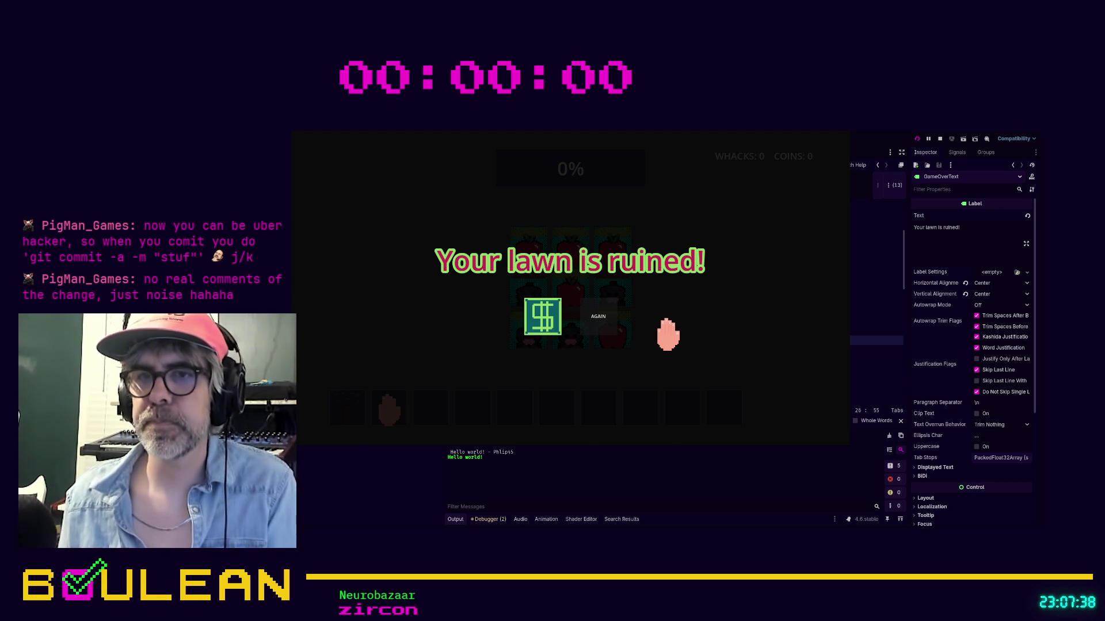
{"action": "key", "text": "F8"}
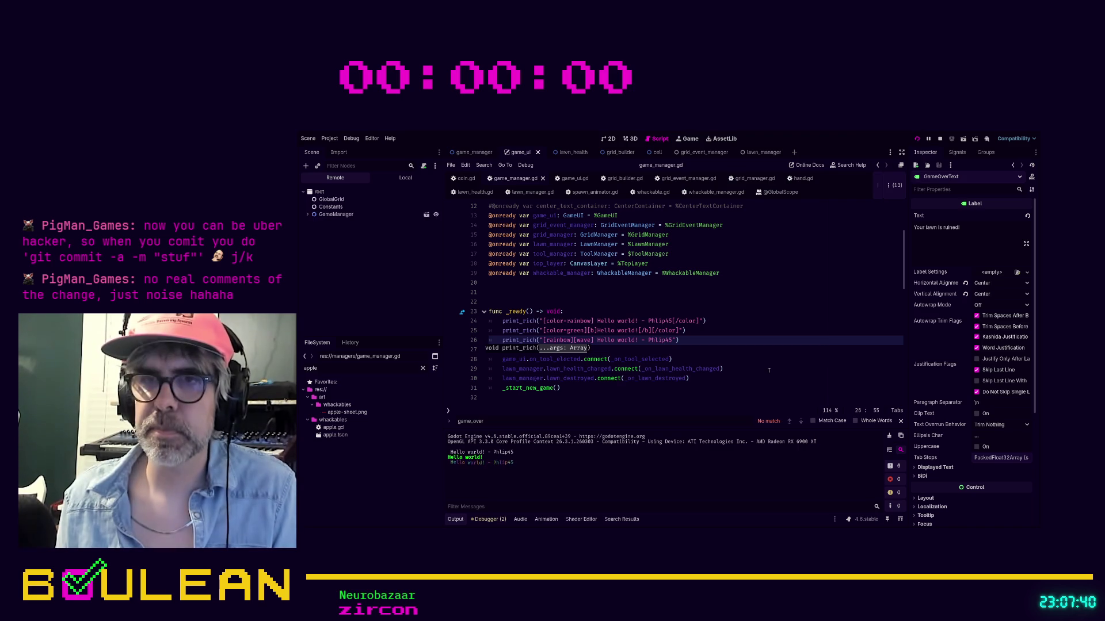
Remove the old rainbow and green print_rich lines 24–25 from _ready and rerun the game.
{"action": "left_click", "coordinate": [716, 332]}
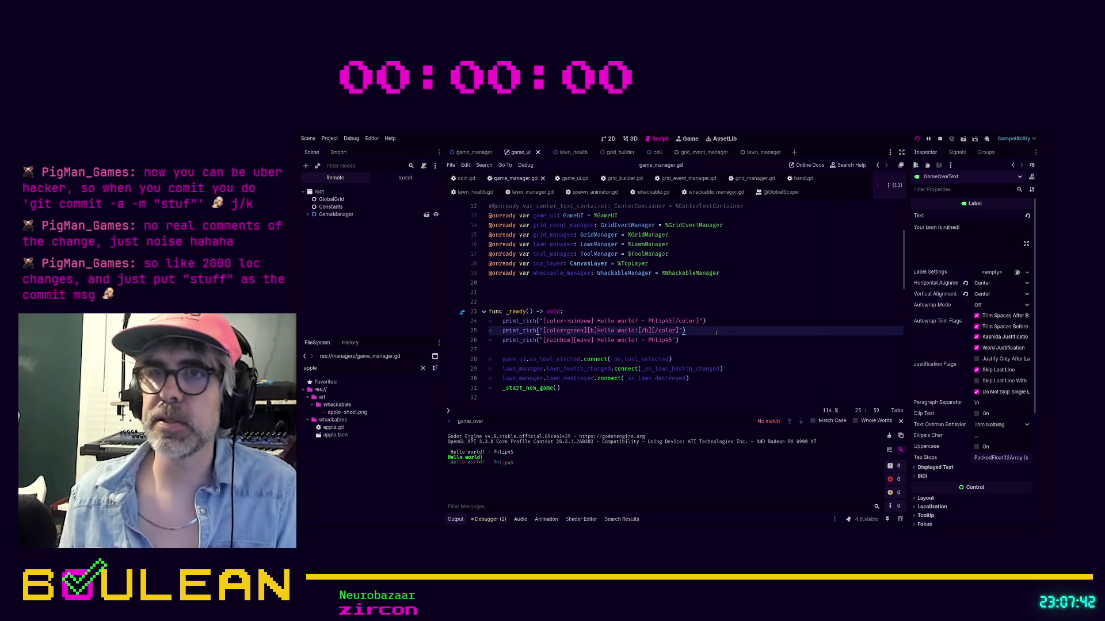
{"action": "key", "text": "shift+Up"}
{"action": "key", "text": "shift+Up"}
{"action": "key", "text": "BackSpace"}
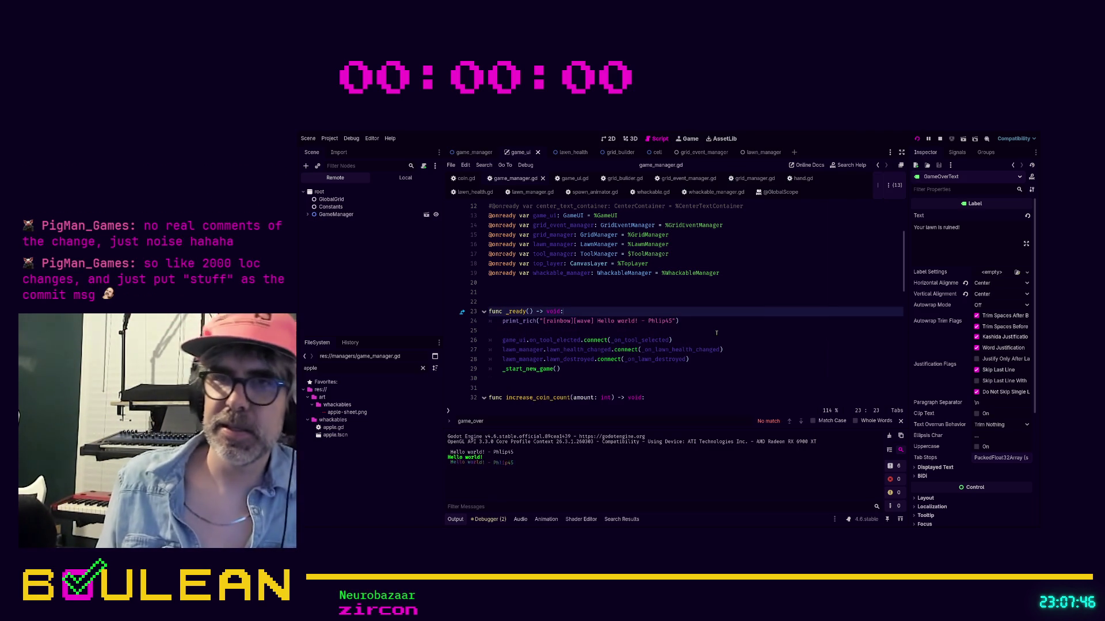
{"action": "key", "text": "F5"}
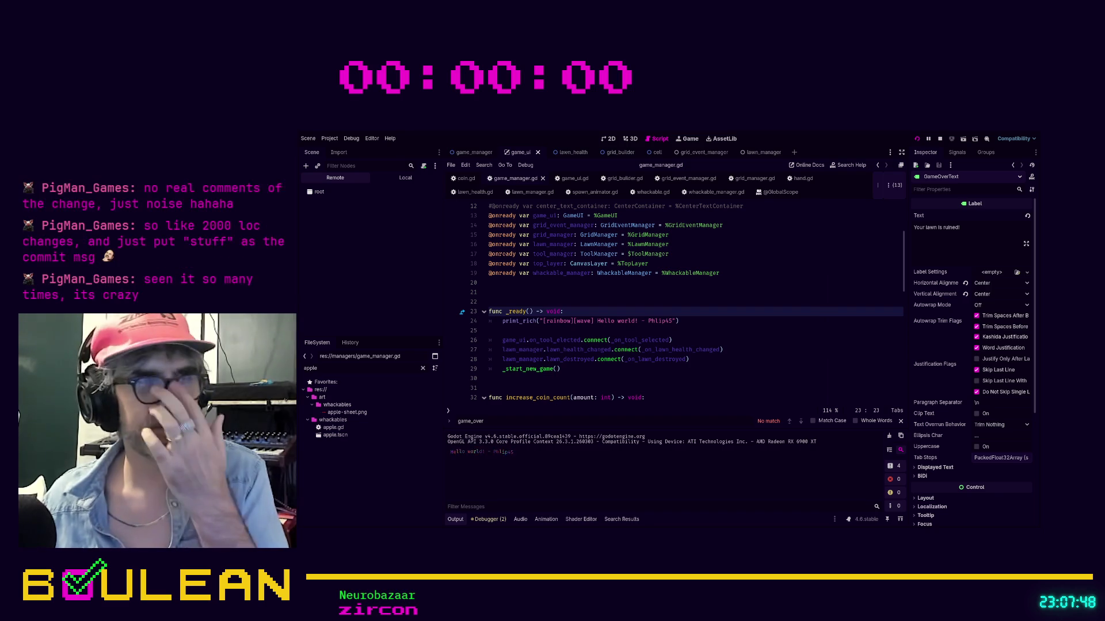
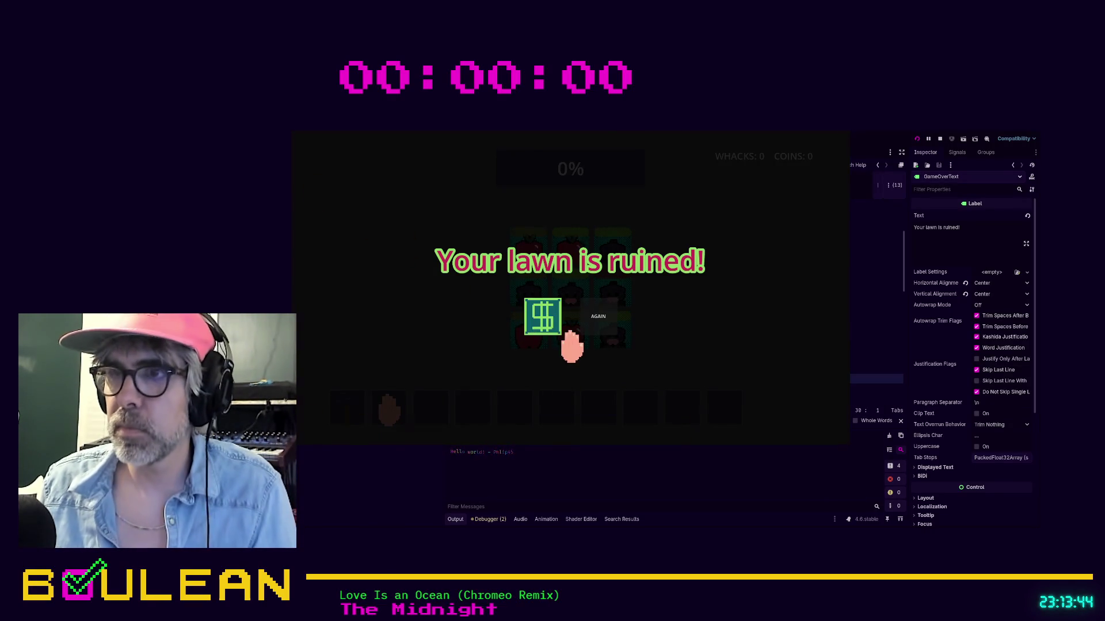
{"action": "key", "text": "F8"}
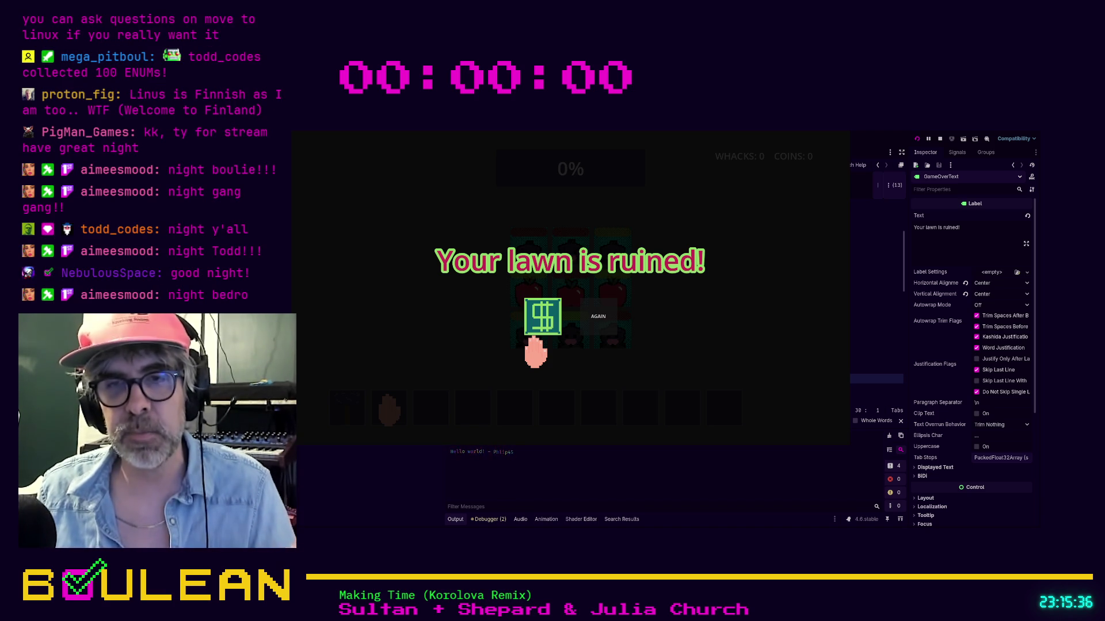
{"action": "key", "text": "Down"}
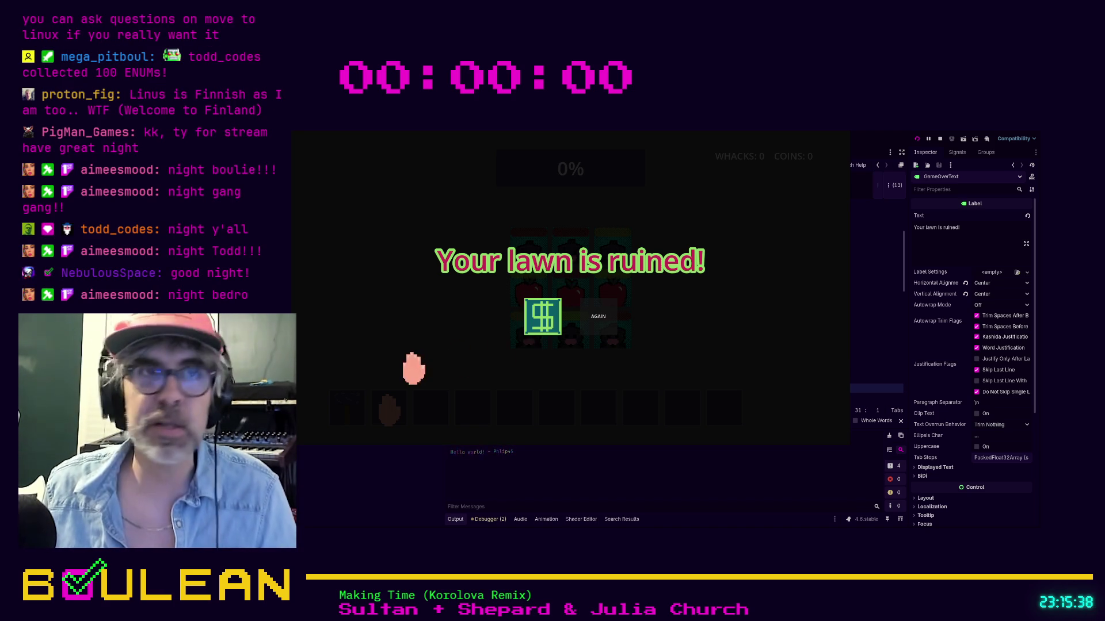